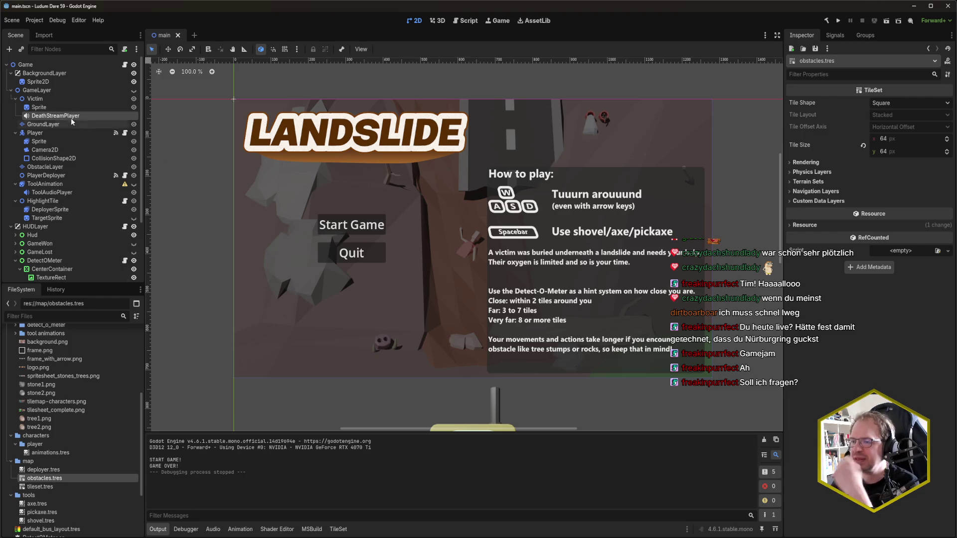
Step: Select the Victim node, then bring up the Ludum Dare 59 task doc at the 'SOS Audio zum Start' line
click(55, 96)
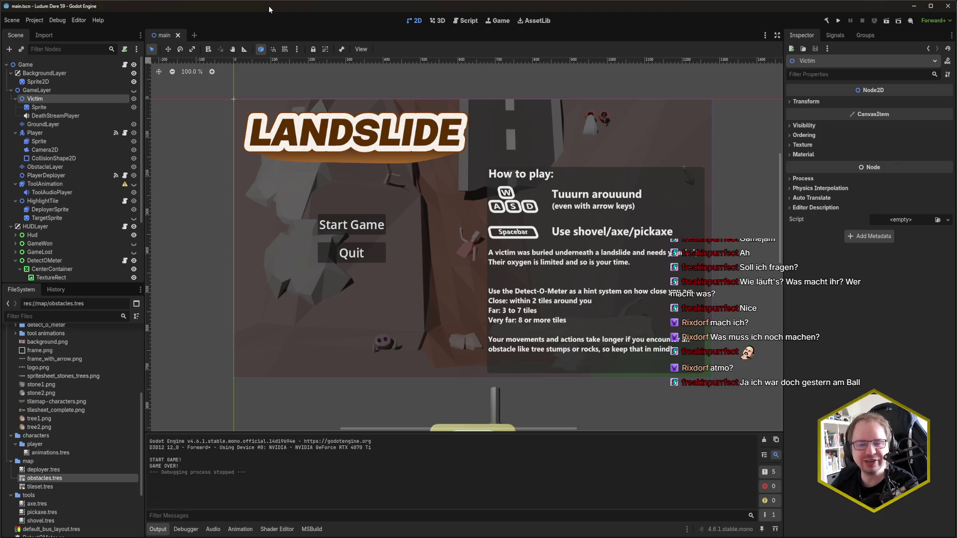
mouse_move(22, 537)
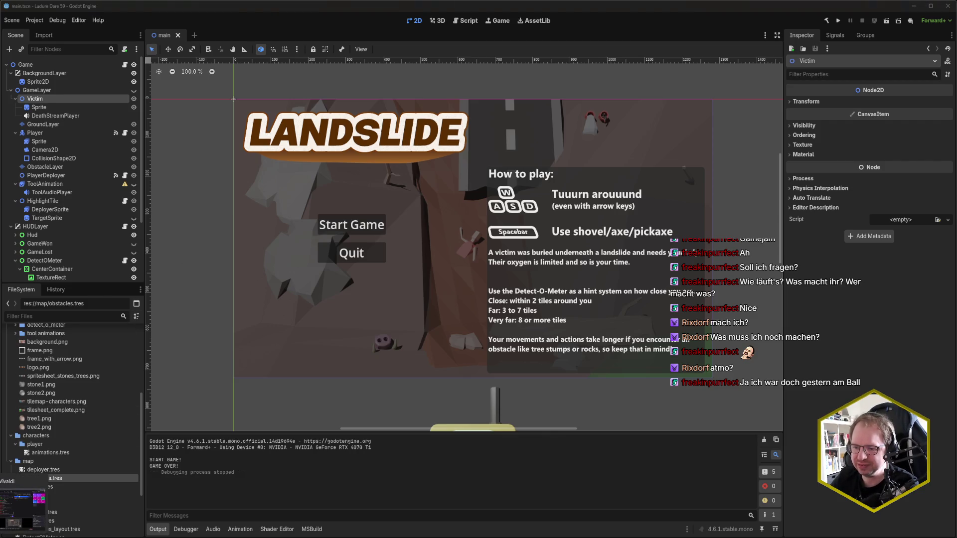
click(23, 506)
drag(438, 393, 384, 393)
click(384, 394)
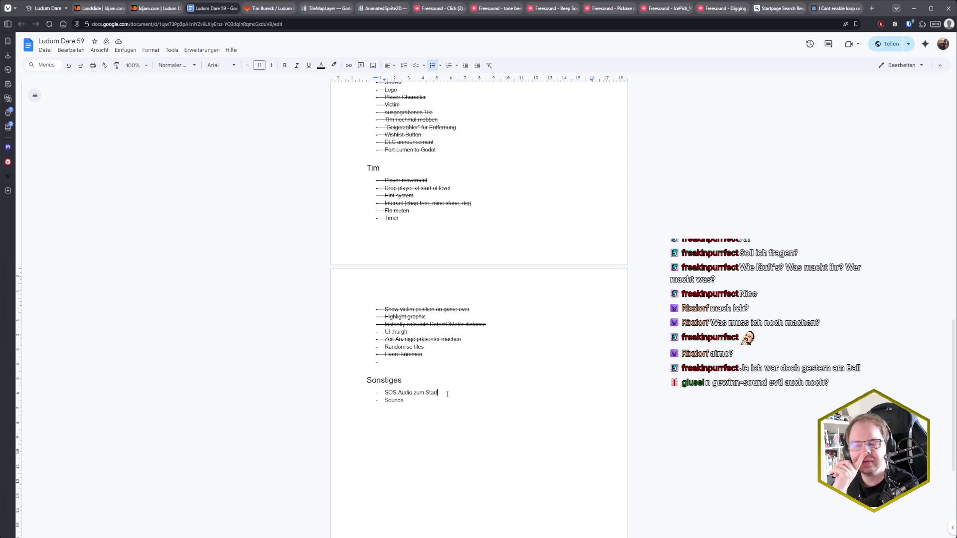
Step: Place the cursor after 'SOS-Audio zum Start' and return to the Godot Landslide scene
click(438, 396)
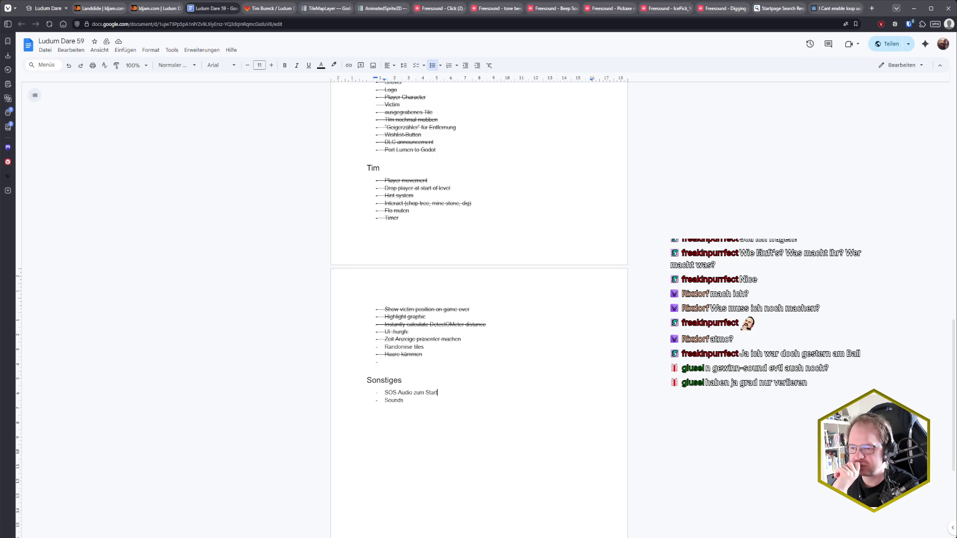
key(alt+Tab)
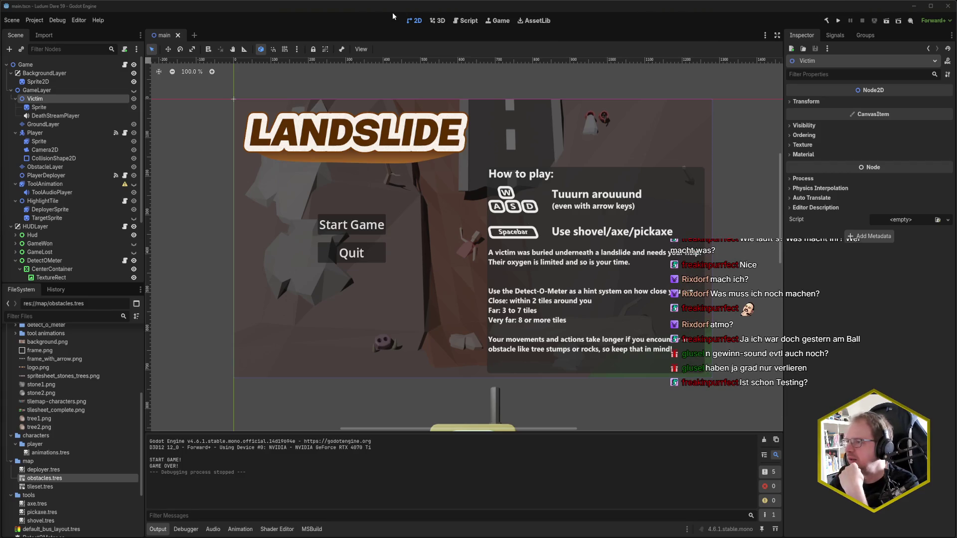
Step: Select the GameLayer node, then start GIMP from the Windows search
click(63, 91)
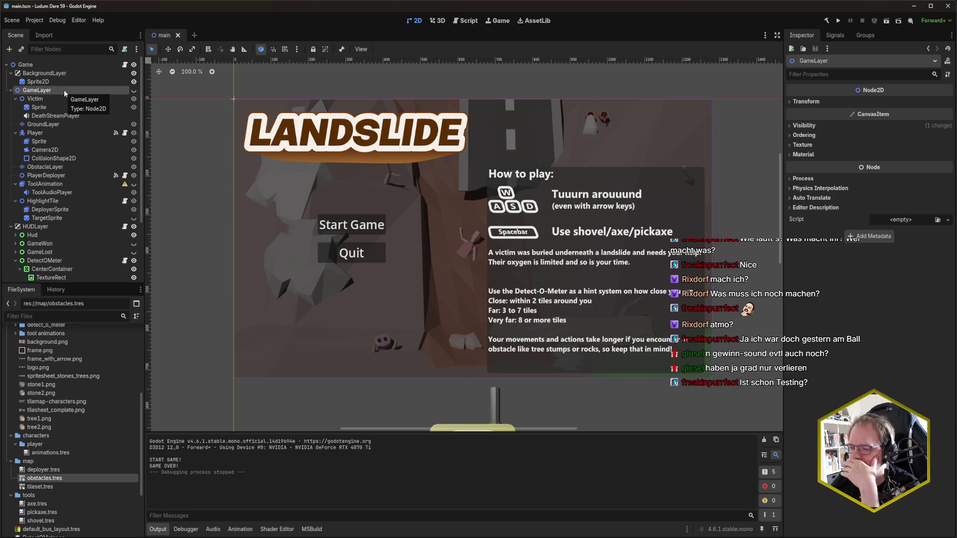
key(super)
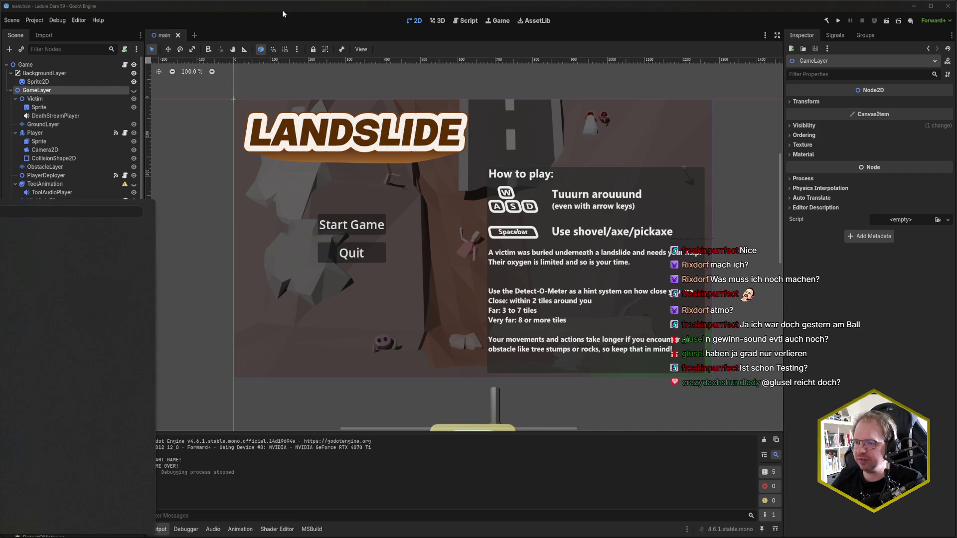
text(gimp)
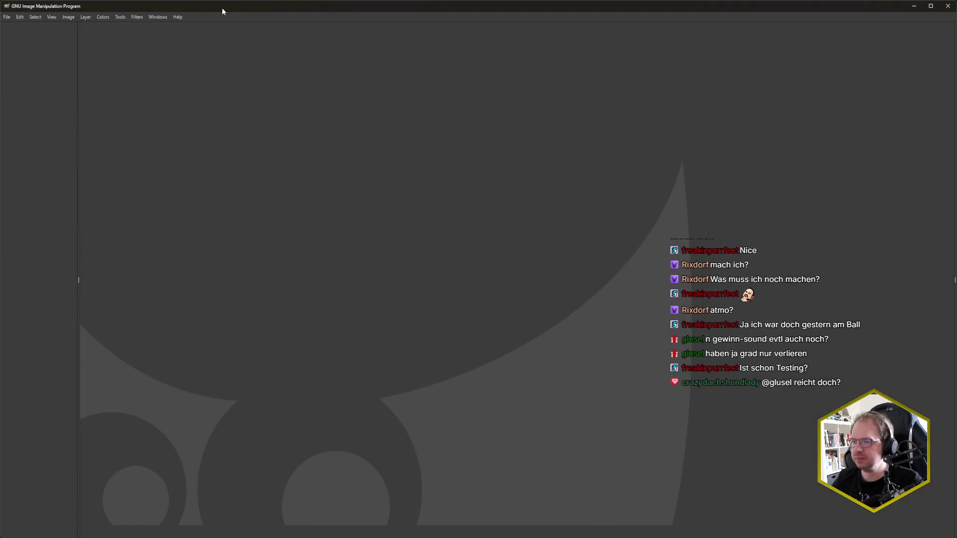
Step: Create a new 64×64 pixel image
key(ctrl+n)
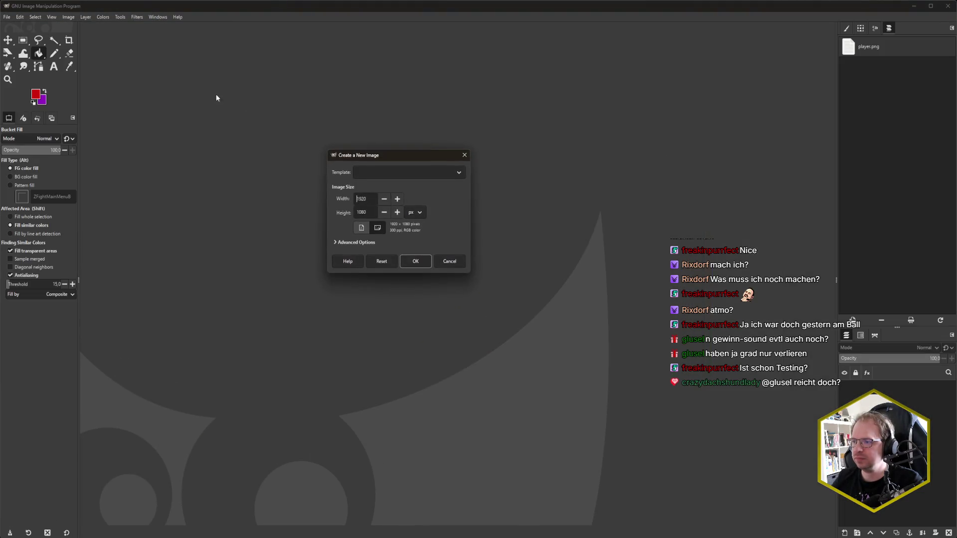
key(Tab)
key(Tab)
key(Tab)
key(shift+Tab)
key(shift+Tab)
key(shift+Tab)
key(shift+Tab)
key(Tab)
key(Tab)
key(Tab)
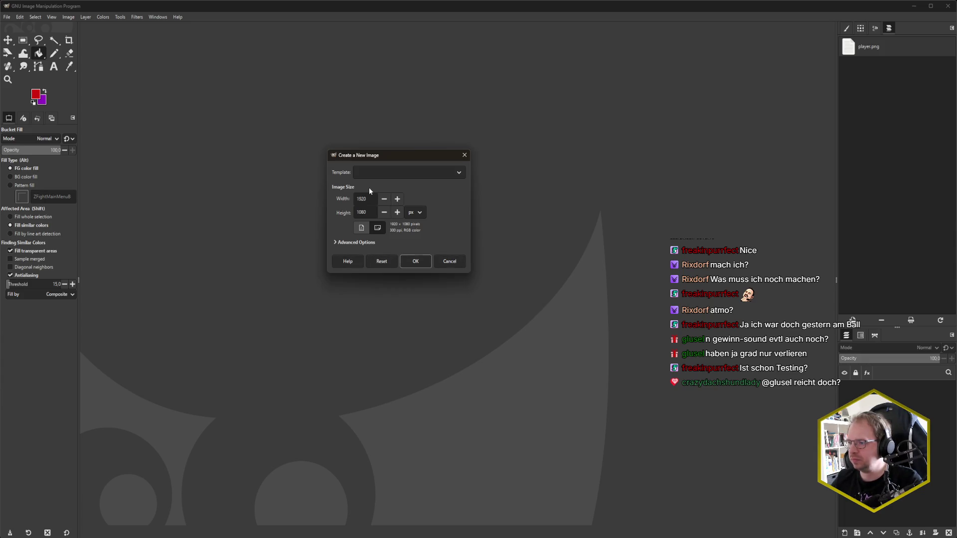
key(Tab)
key(Tab)
key(Tab)
text(64)
key(Tab)
text(64)
key(shift+Tab)
key(shift+Tab)
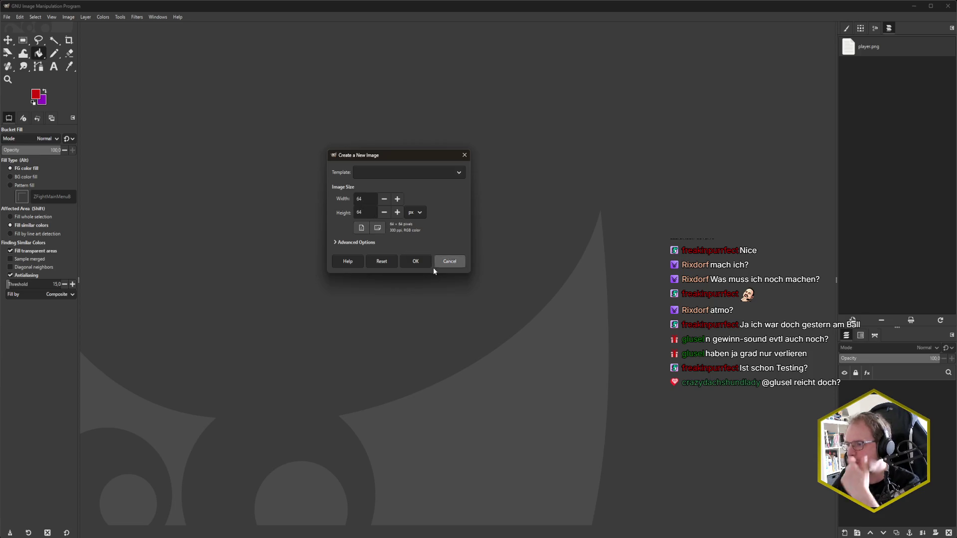
click(417, 262)
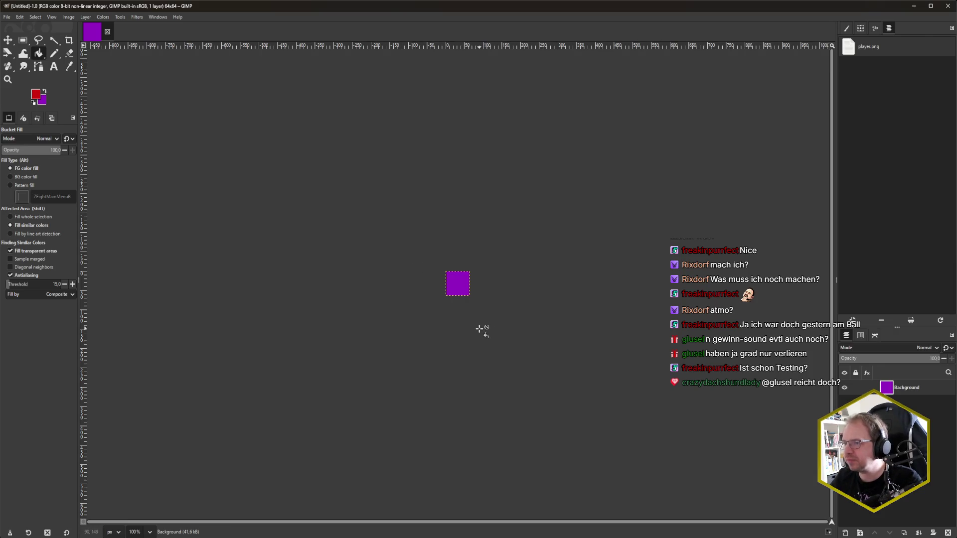
Step: Close the purple test image and create a new 64×64 image filled with transparency
scroll(up, 3)
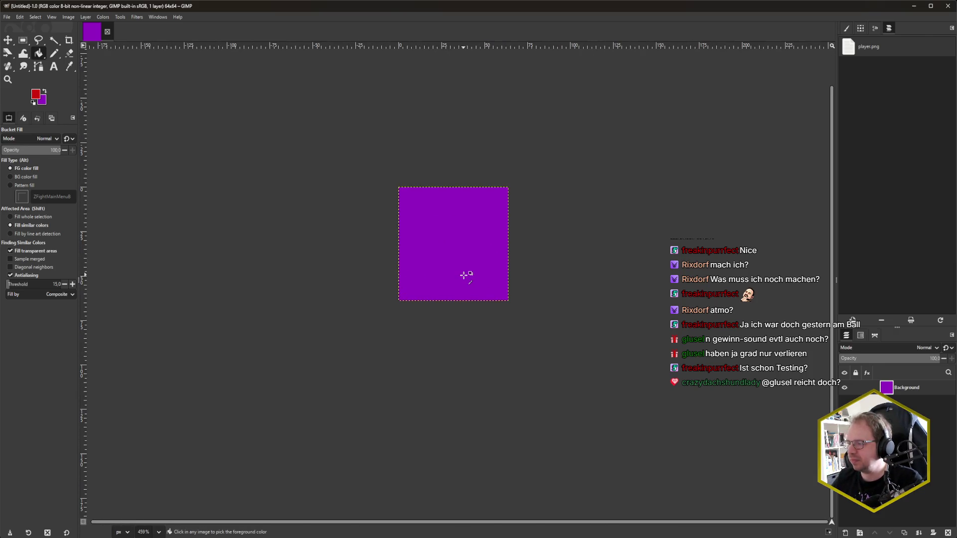
scroll(down, 3)
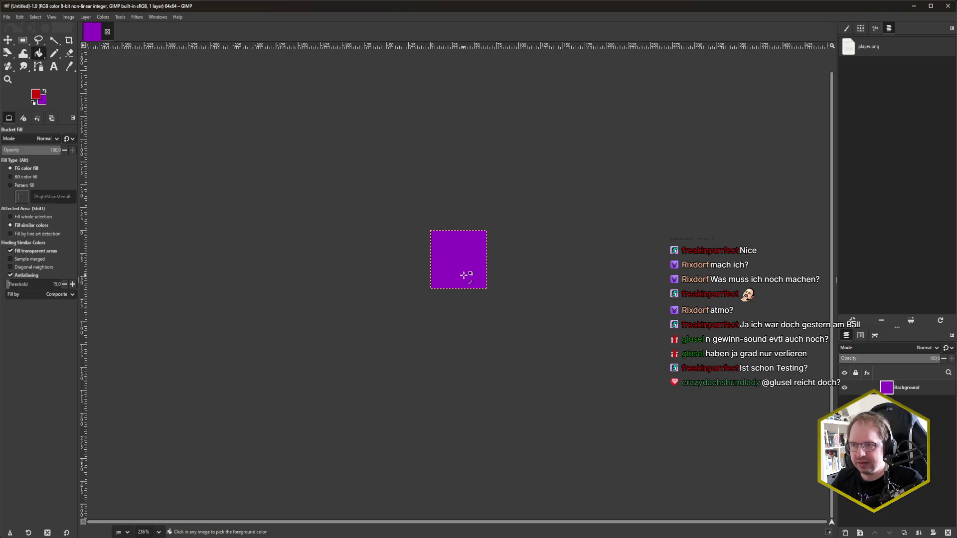
click(107, 31)
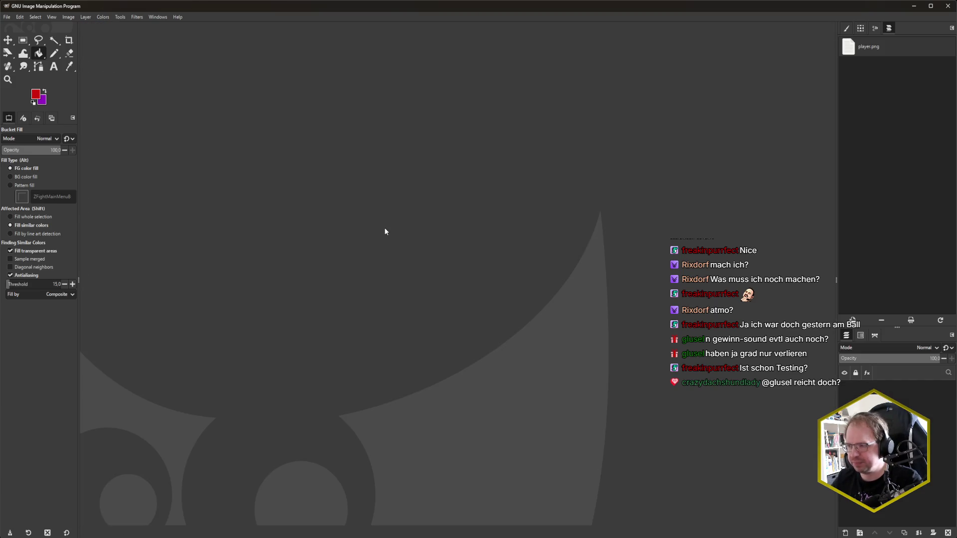
key(ctrl+n)
click(371, 243)
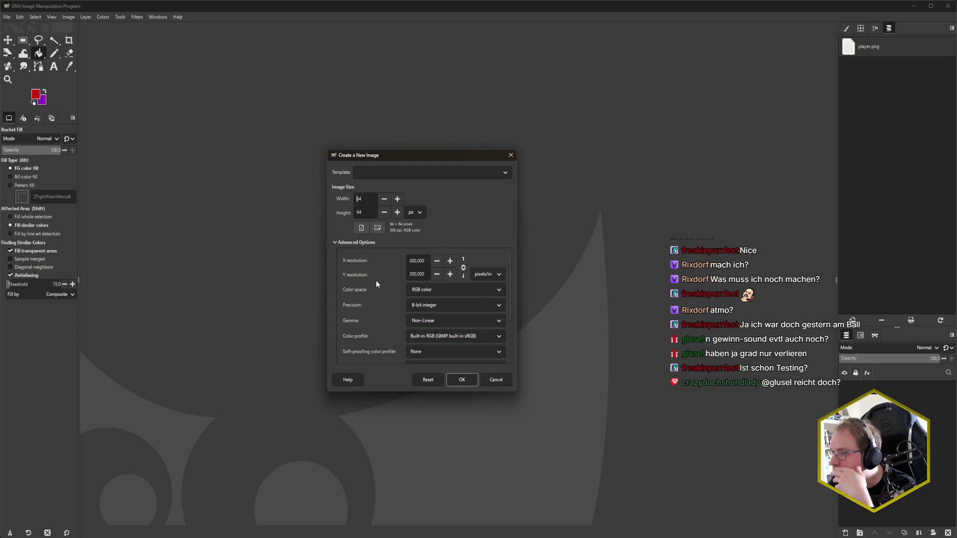
scroll(down, 3)
click(432, 329)
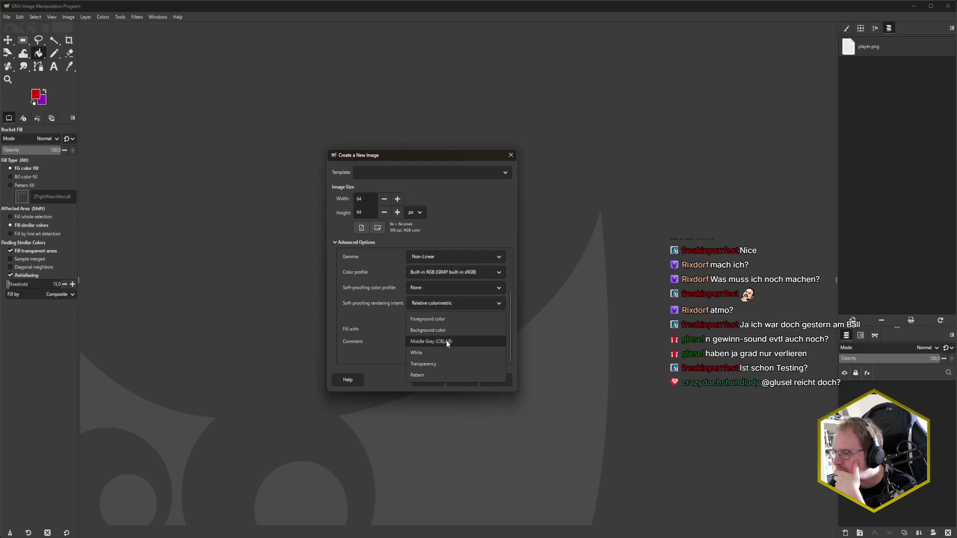
click(446, 353)
click(461, 379)
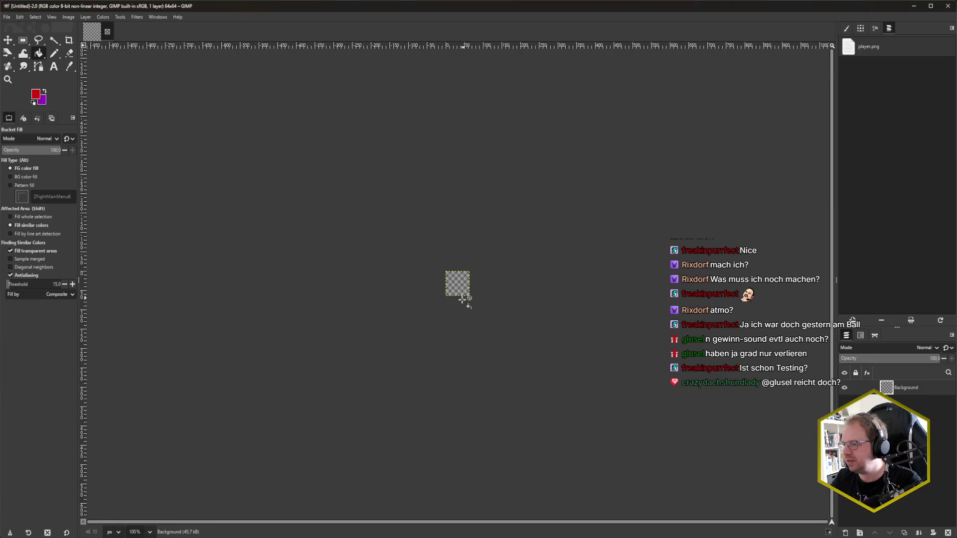
scroll(up, 3)
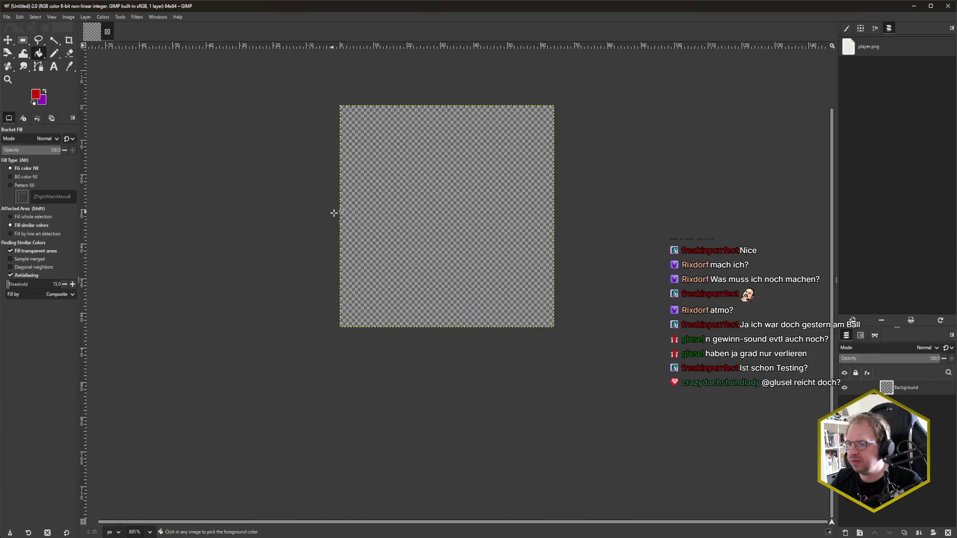
scroll(down, 3)
scroll(up, 3)
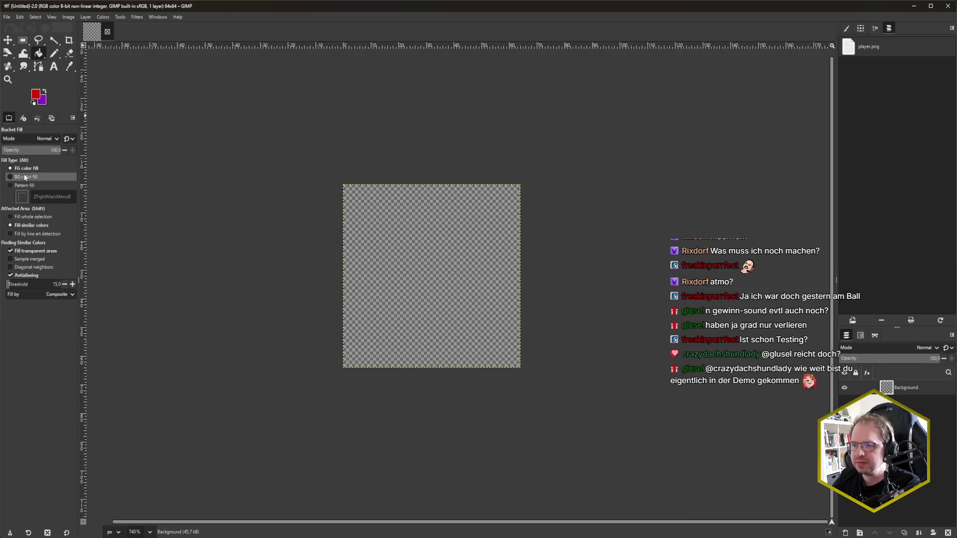
Step: Pick pure white (ffffff) as the foreground colour
click(39, 98)
drag(414, 329, 367, 198)
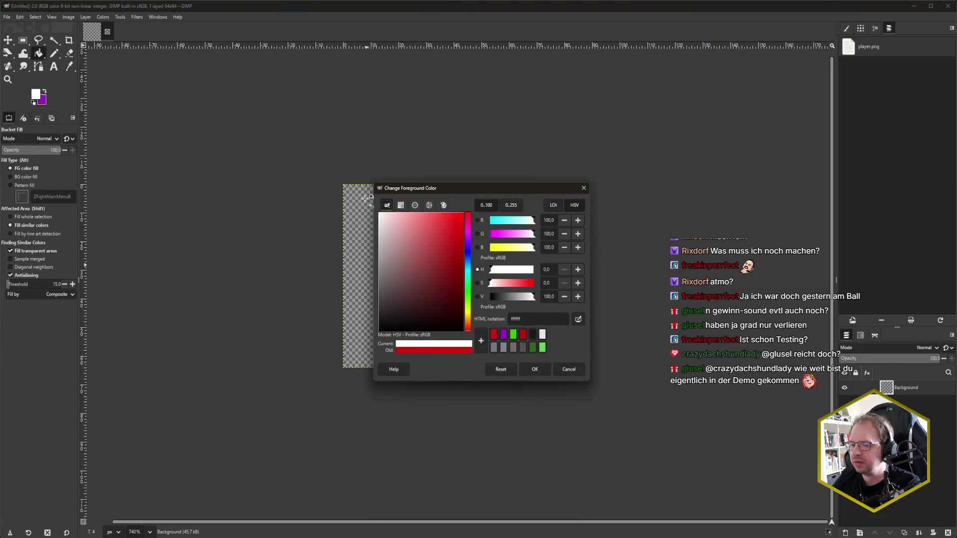
drag(367, 197, 365, 336)
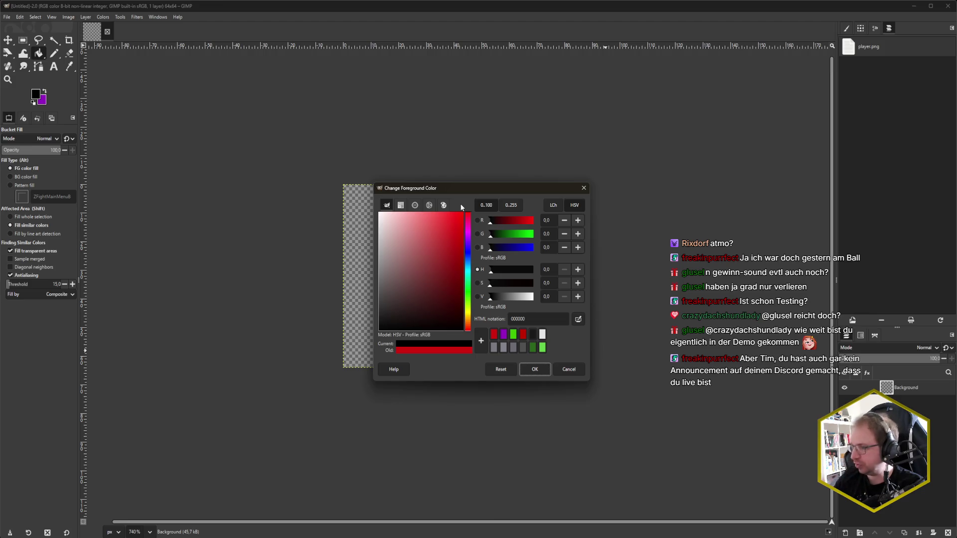
drag(396, 324, 379, 213)
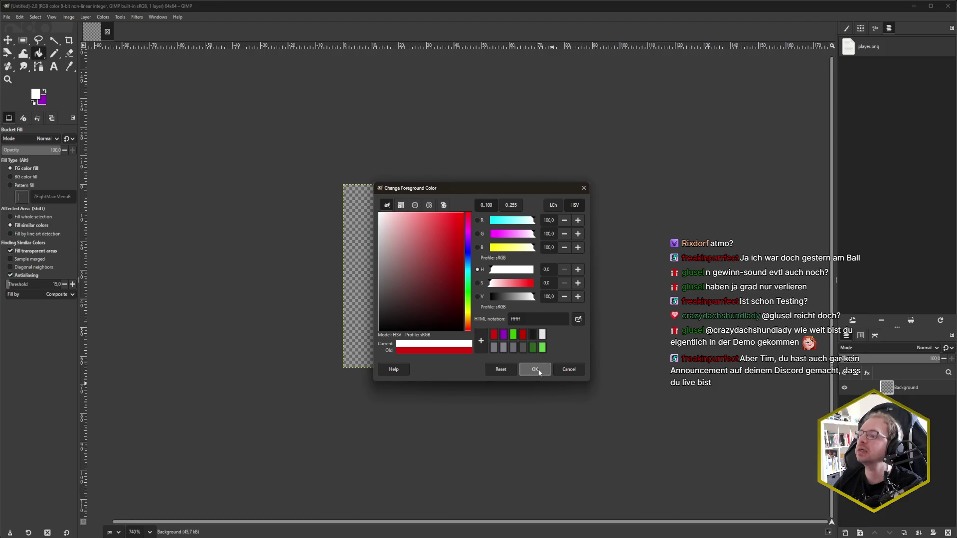
click(534, 369)
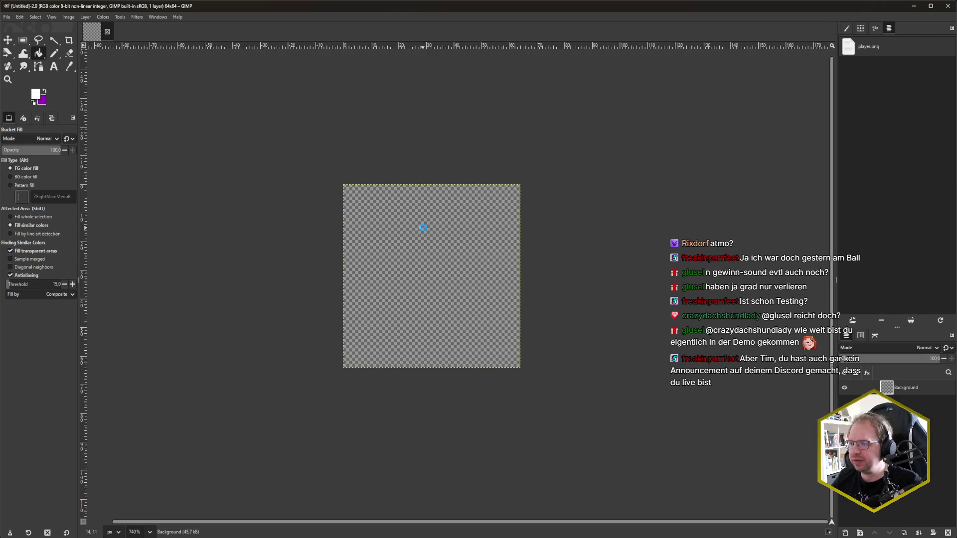
Step: Bucket-fill the 64×64 canvas white, export it as whiteset.png, and minimize GIMP
click(389, 300)
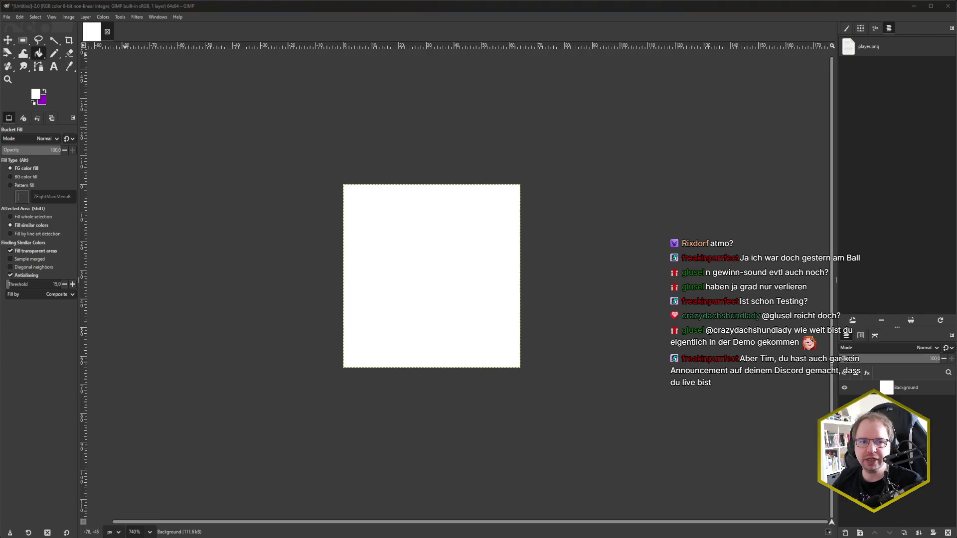
key(shift)
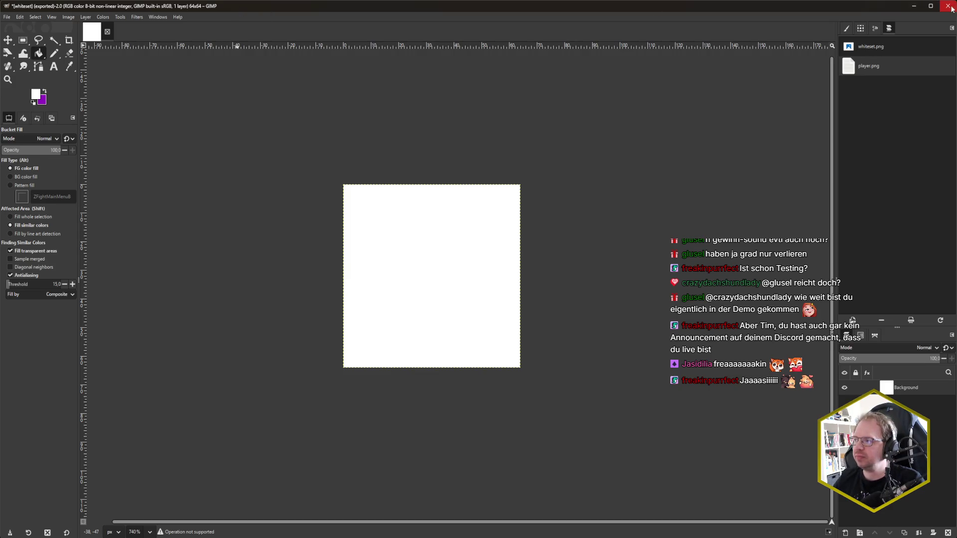
click(918, 11)
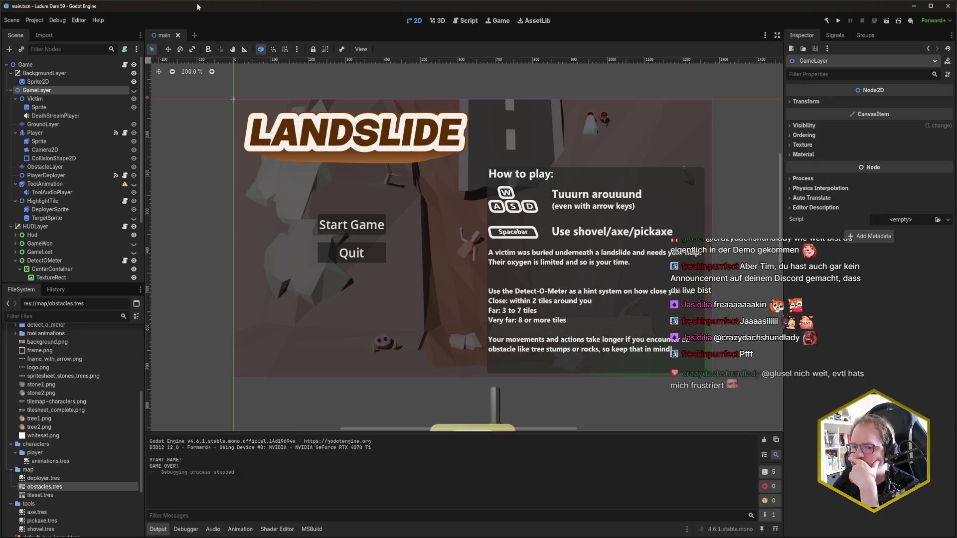
Step: Open the GameLayer node's context menu, then dismiss it
right_click(77, 93)
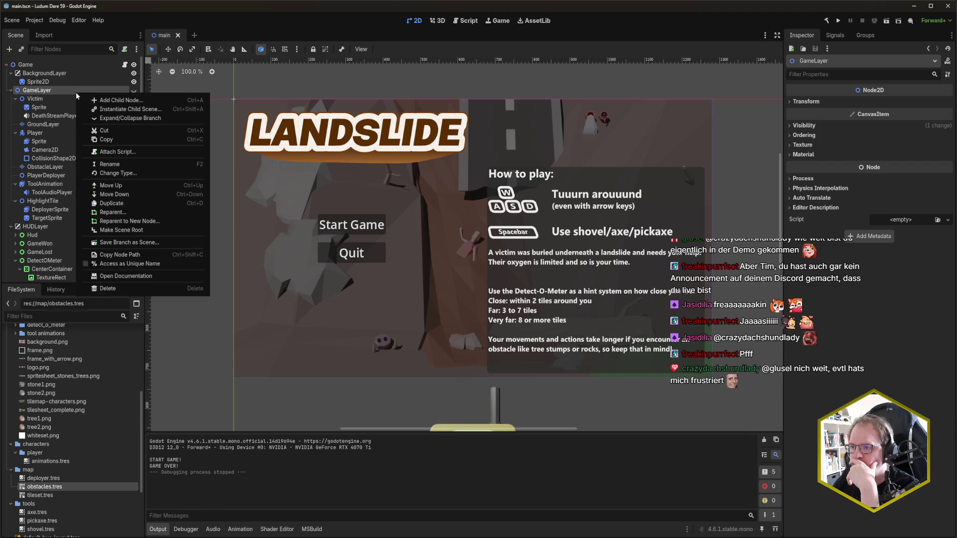
click(64, 93)
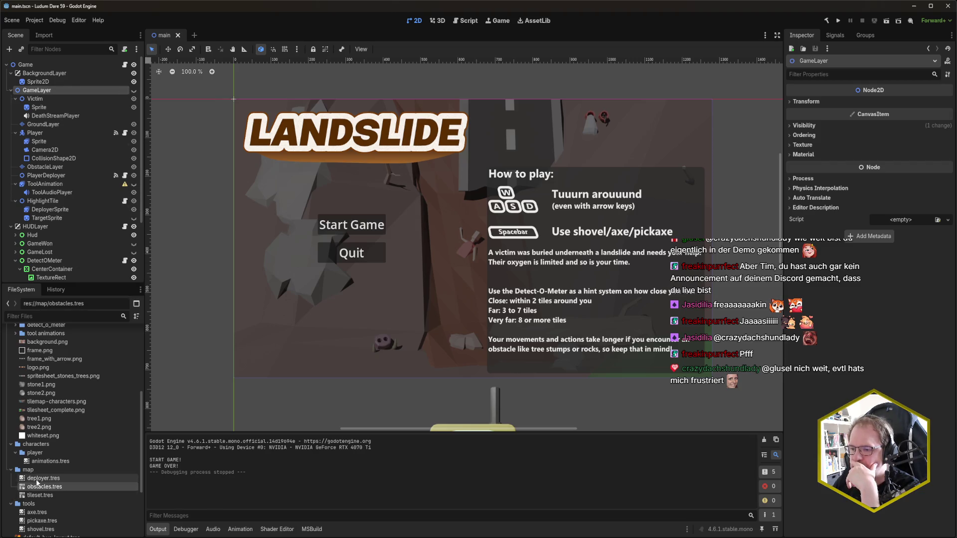
Step: Create a new TileSet resource and save it into the map folder
right_click(41, 473)
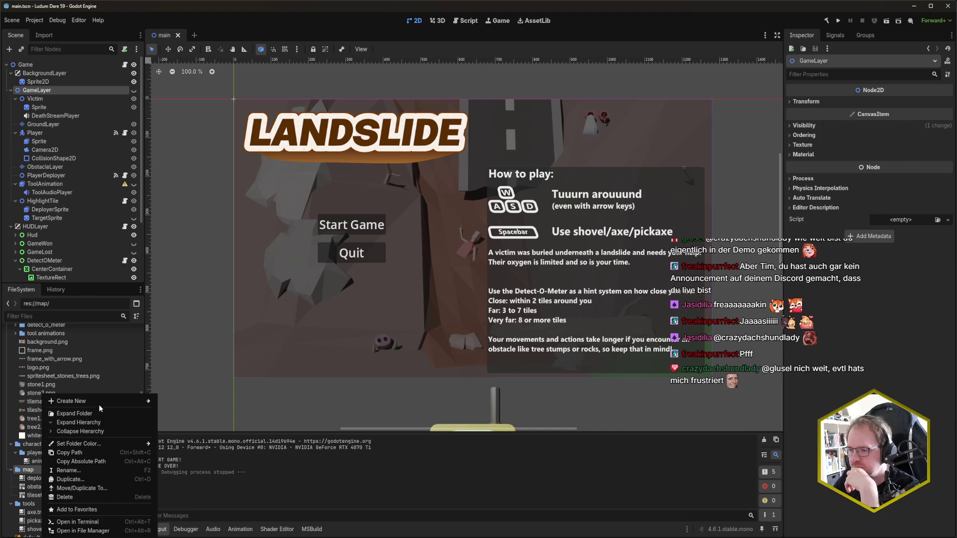
mouse_move(99, 401)
text(tileset)
key(Return)
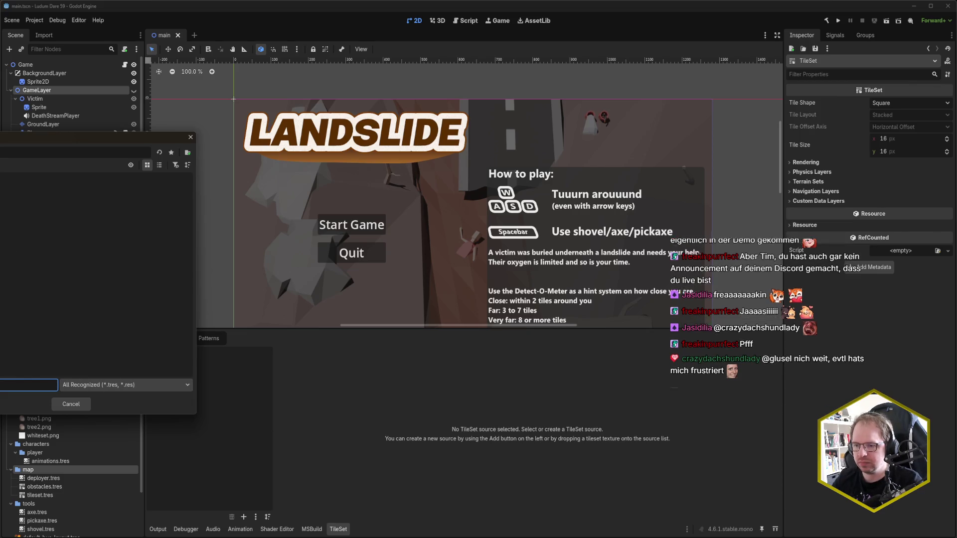
click(71, 404)
Step: Rename the tile set file to whiteset.tres and drag whiteset.png into its tile sources
click(102, 504)
key(F2)
text(whiteset)
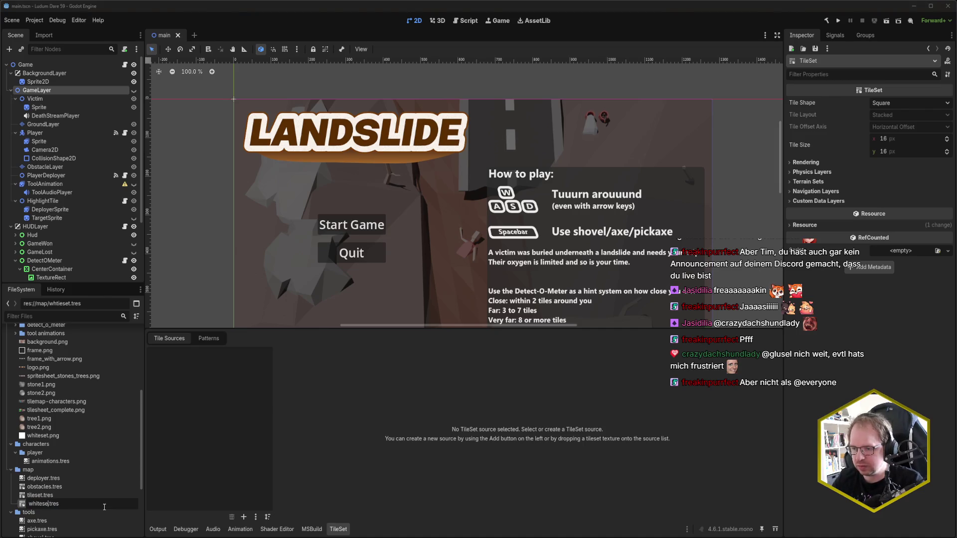
key(Return)
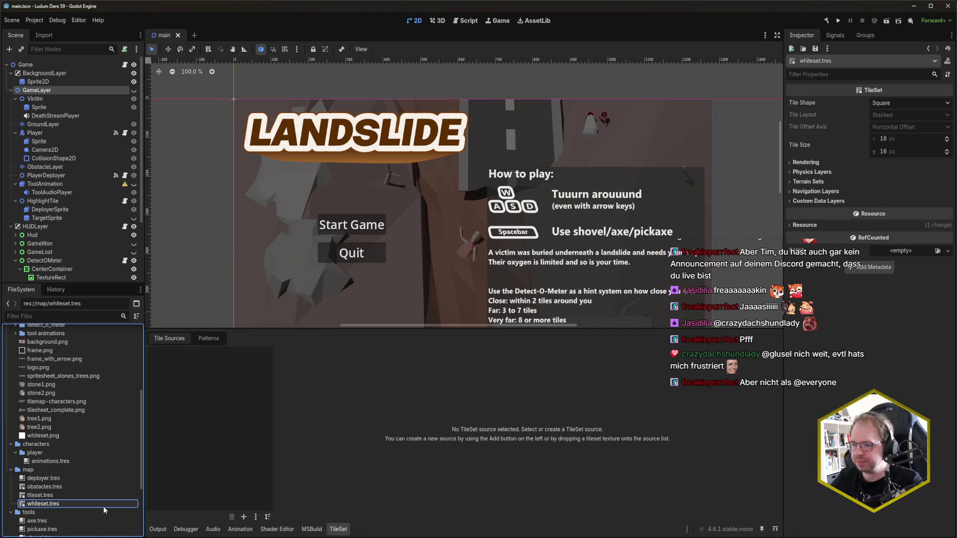
scroll(down, 3)
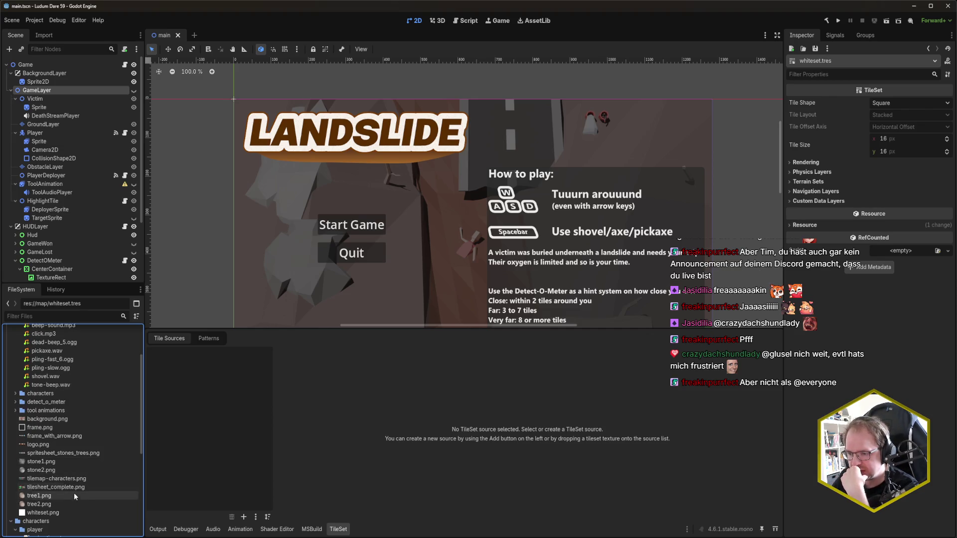
drag(64, 508, 213, 390)
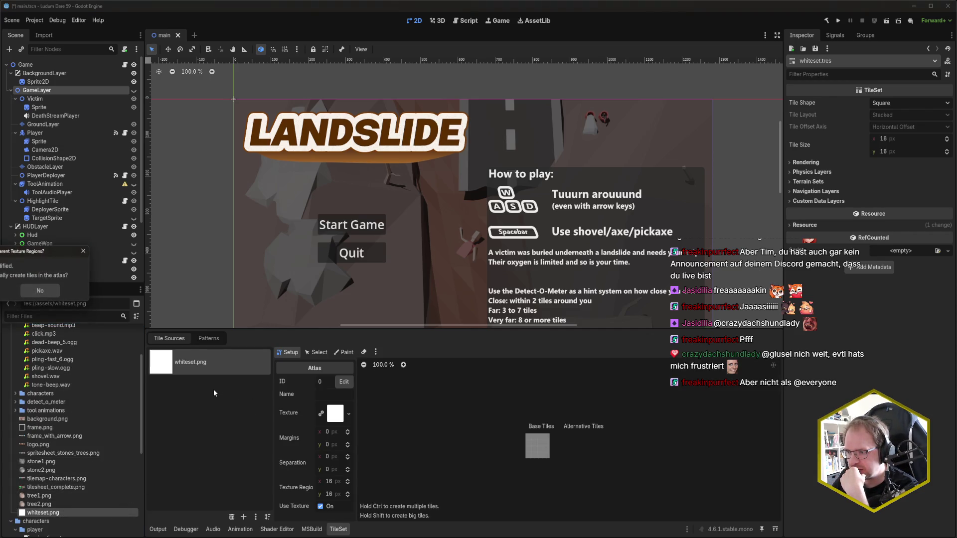
Step: Auto-create tiles from whiteset.png, save, and set the atlas tile size to 64×64
key(Return)
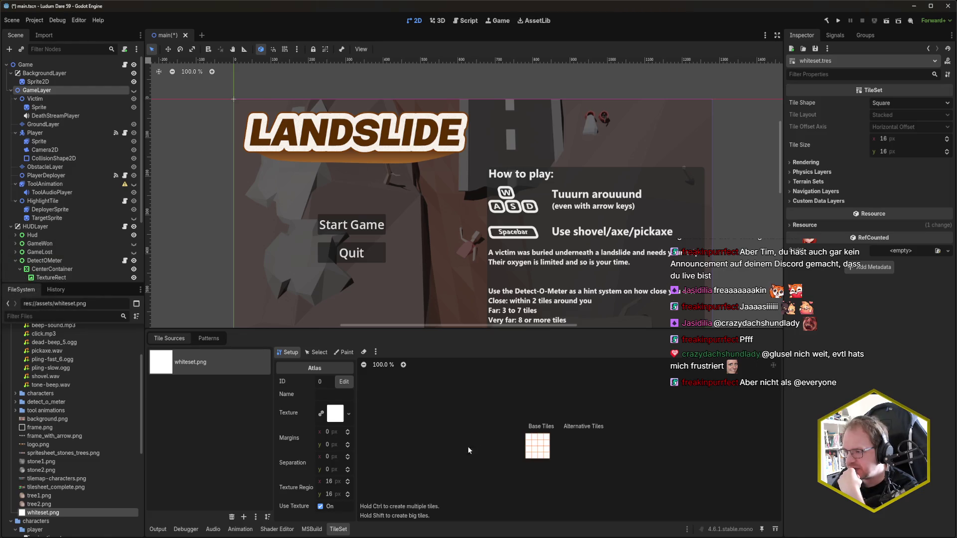
key(ctrl+s)
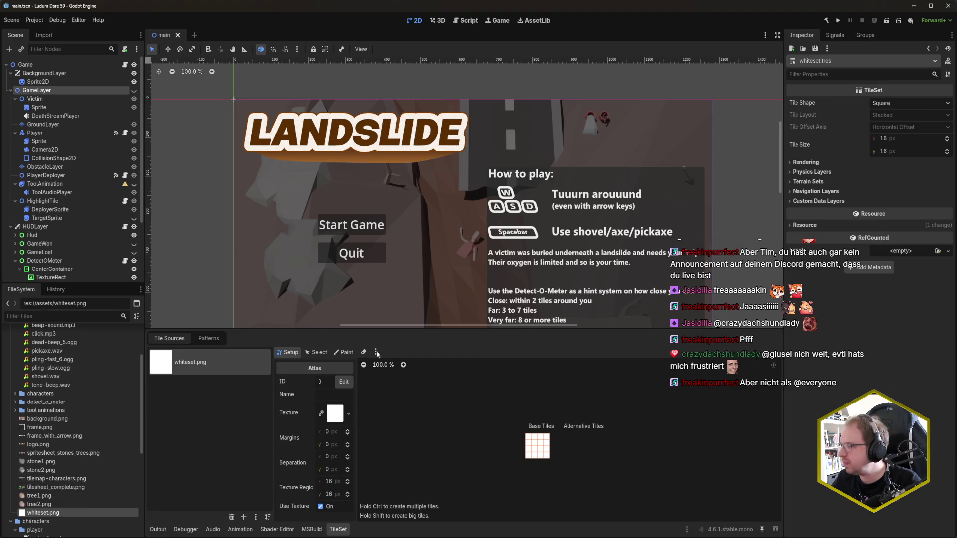
click(884, 140)
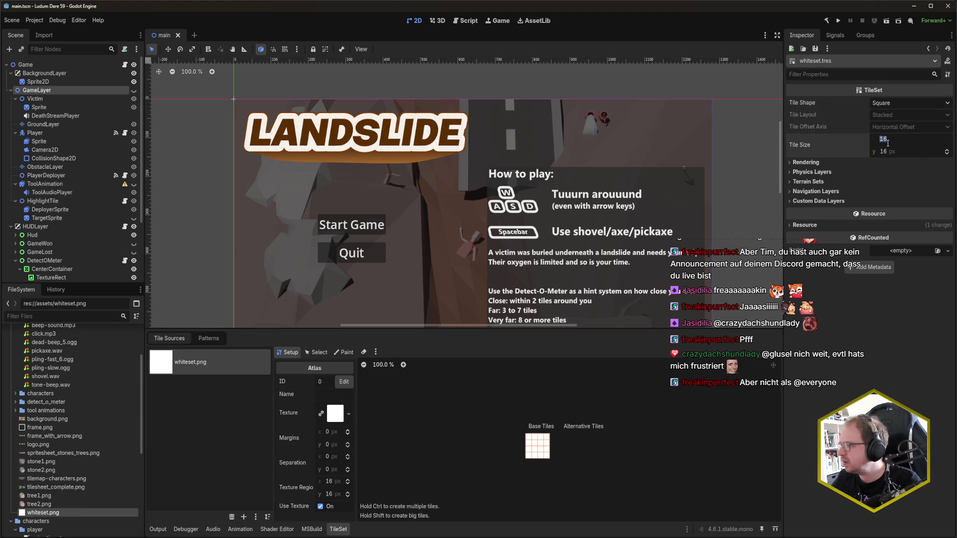
text(64)
key(Tab)
text(64)
key(Return)
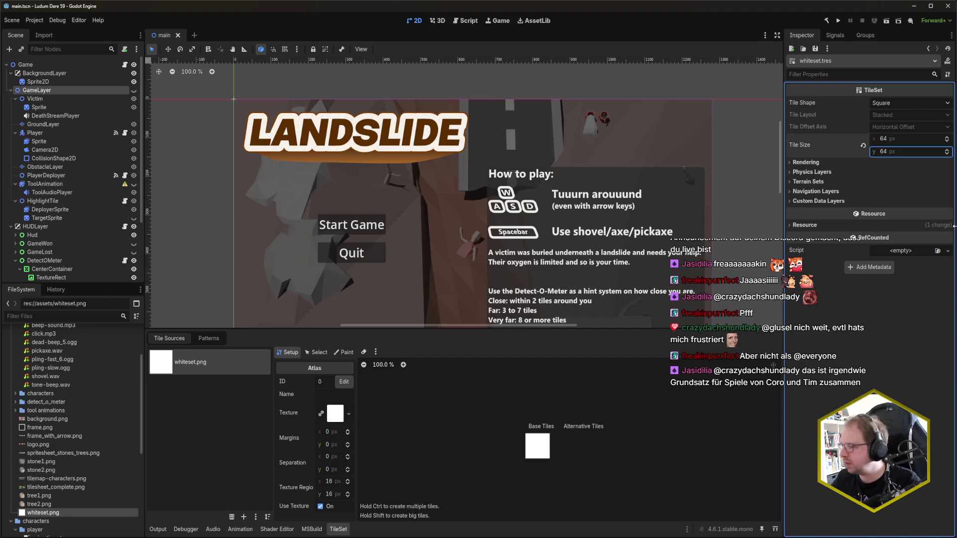
click(637, 382)
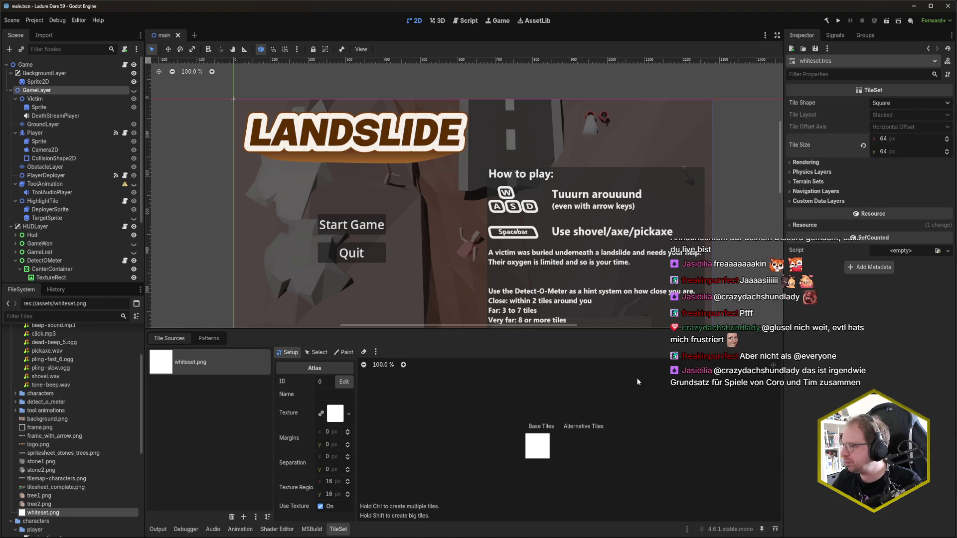
Step: Make the atlas texture unique, declining automatic tile recreation
mouse_move(63, 484)
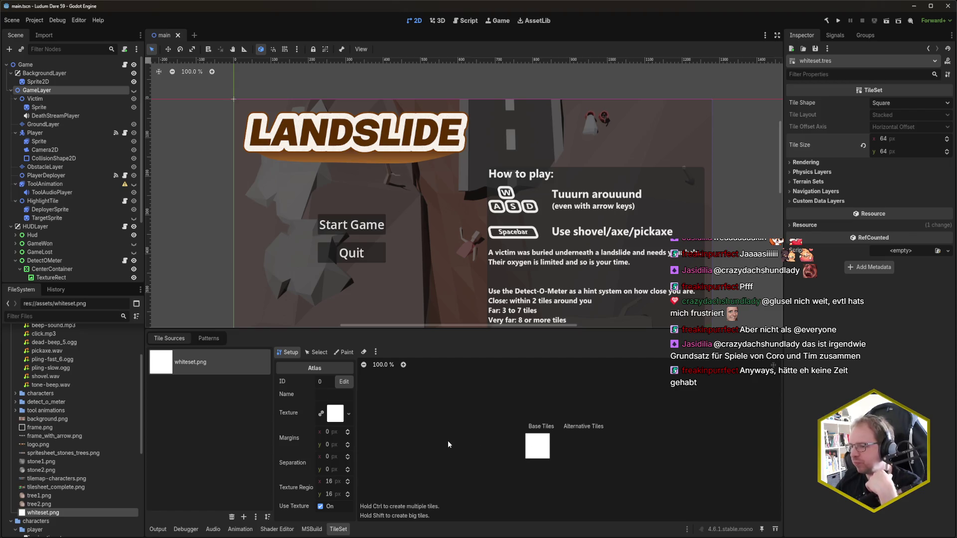
click(348, 413)
click(396, 413)
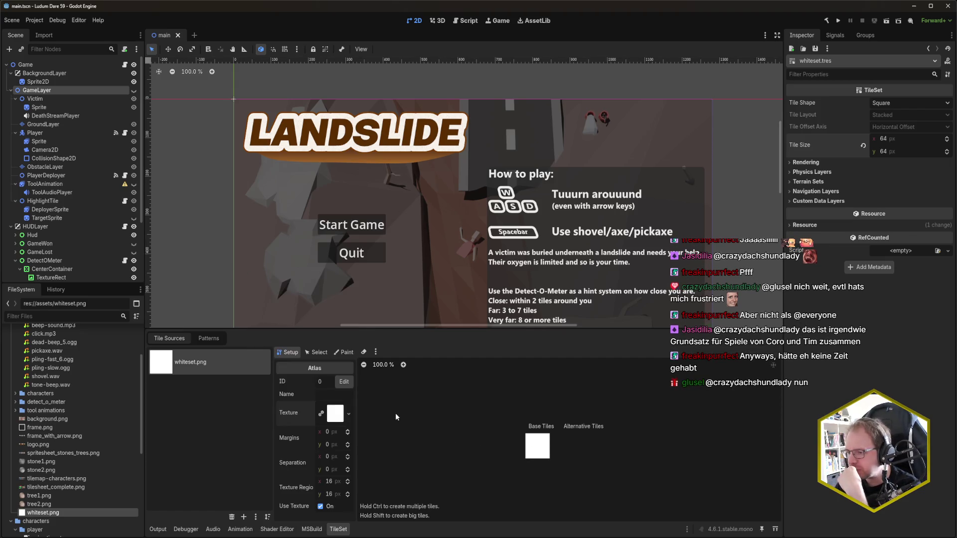
drag(357, 419, 383, 419)
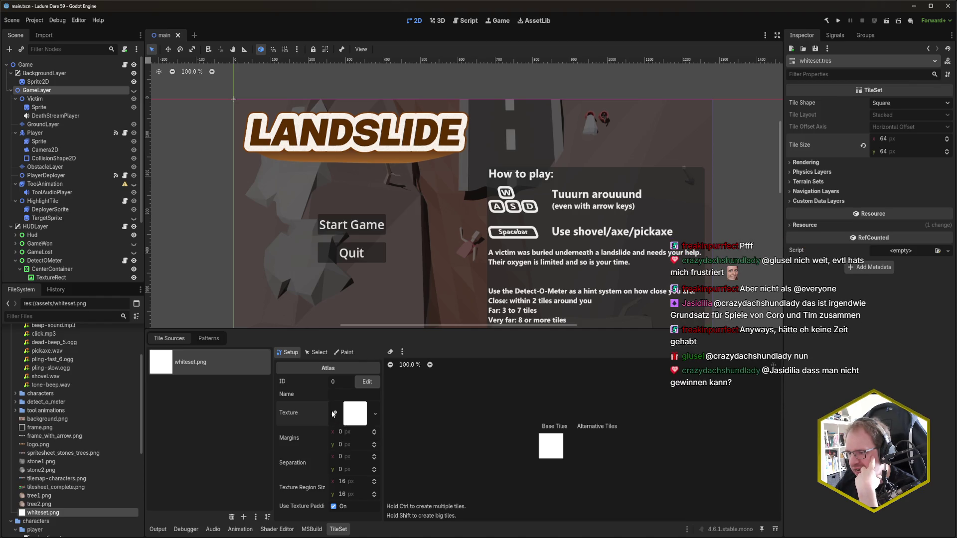
click(333, 414)
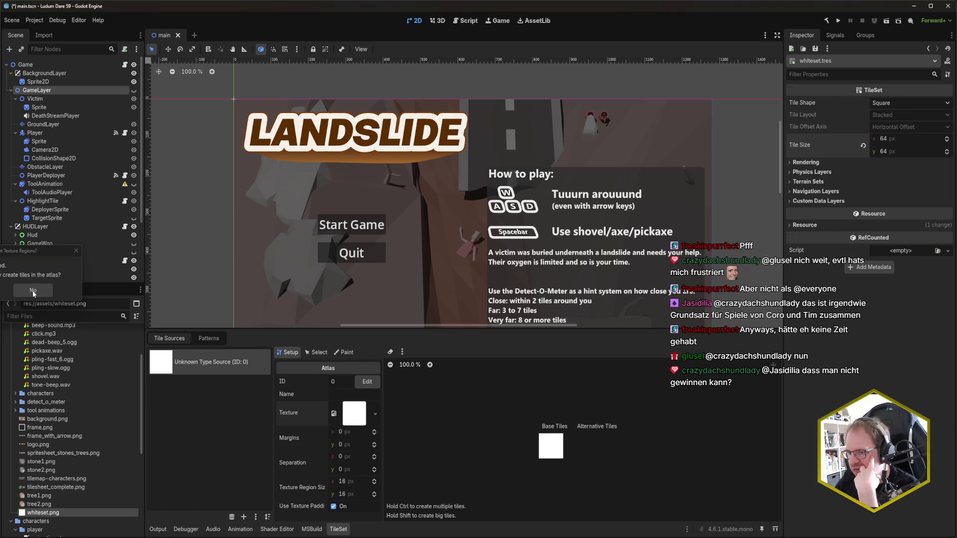
click(33, 291)
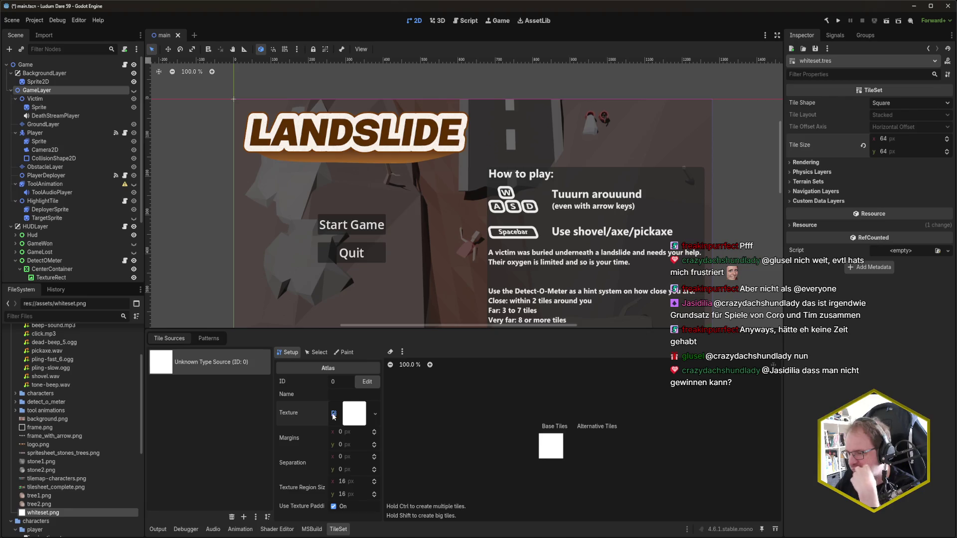
Step: Switch between the atlas Setup, Select and Paint views to review the tiles
scroll(down, 3)
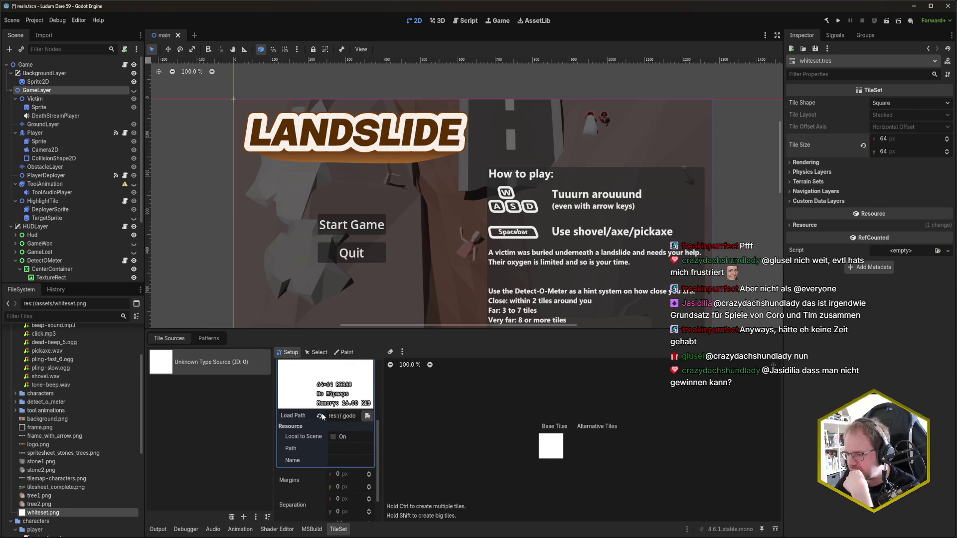
scroll(up, 3)
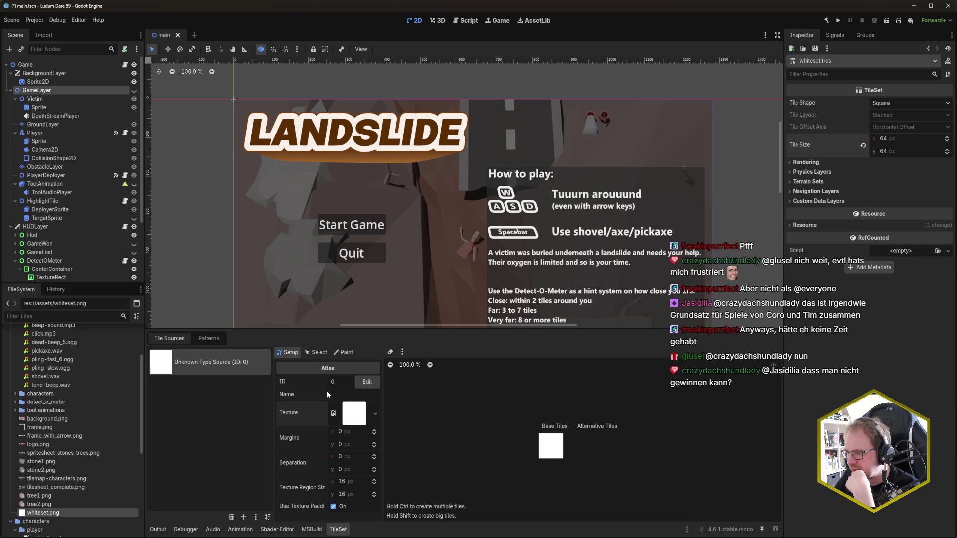
click(317, 352)
click(289, 352)
click(334, 354)
click(317, 352)
click(289, 352)
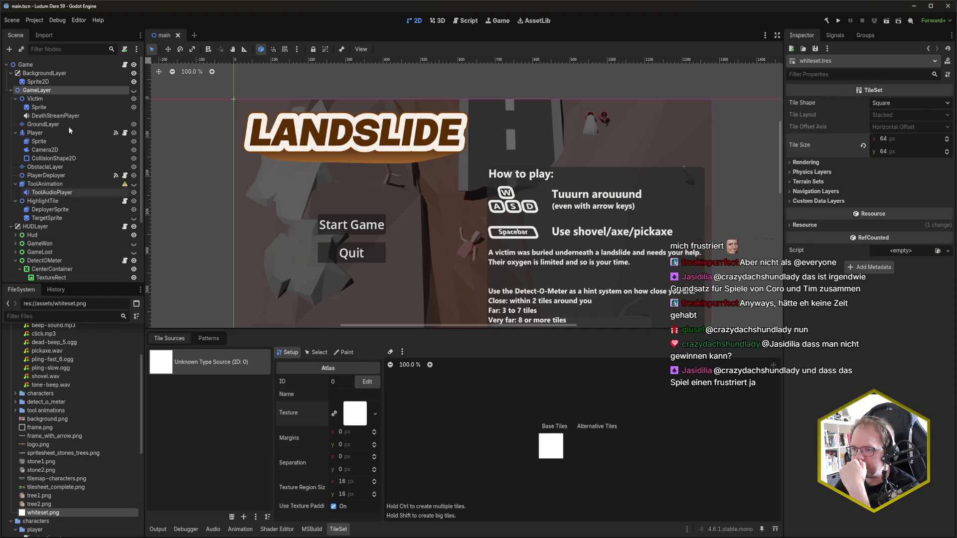
right_click(58, 95)
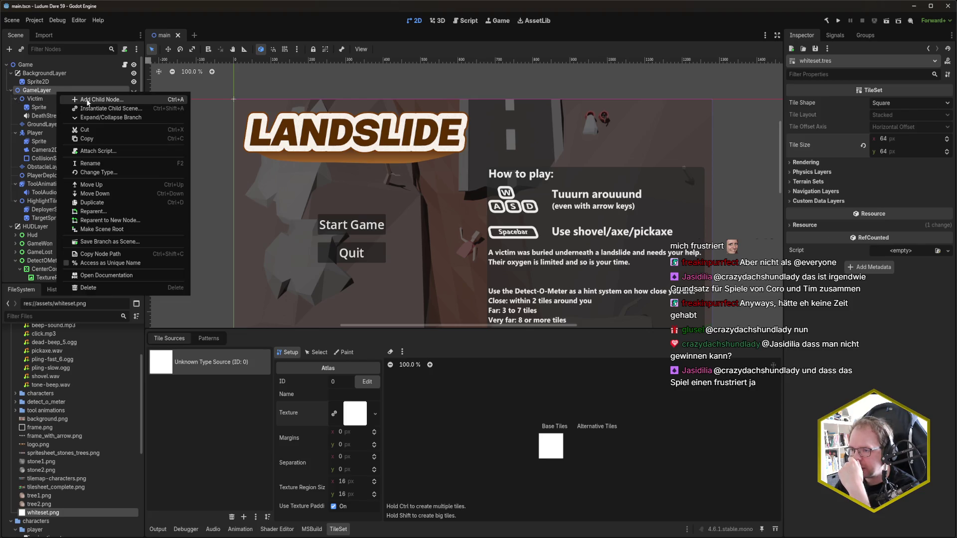
Step: Add a TileMapLayer named BackgroundLayer under GameLayer above Victim and save
click(87, 101)
text(tilemap)
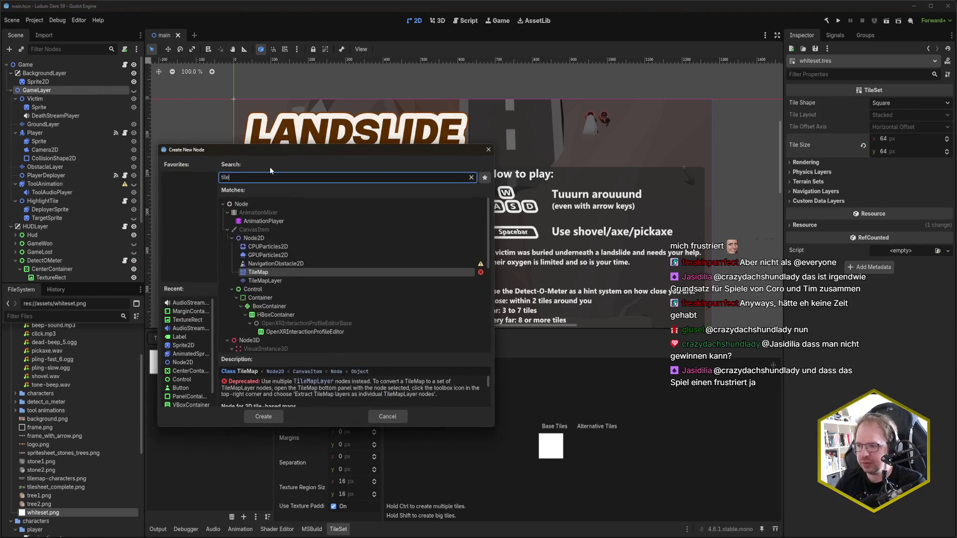
key(Down)
key(Return)
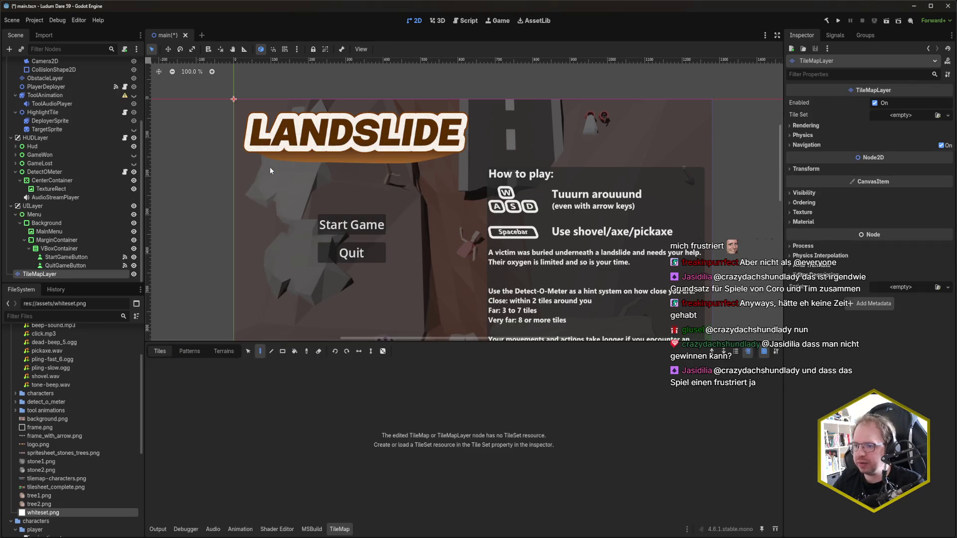
drag(69, 271, 49, 96)
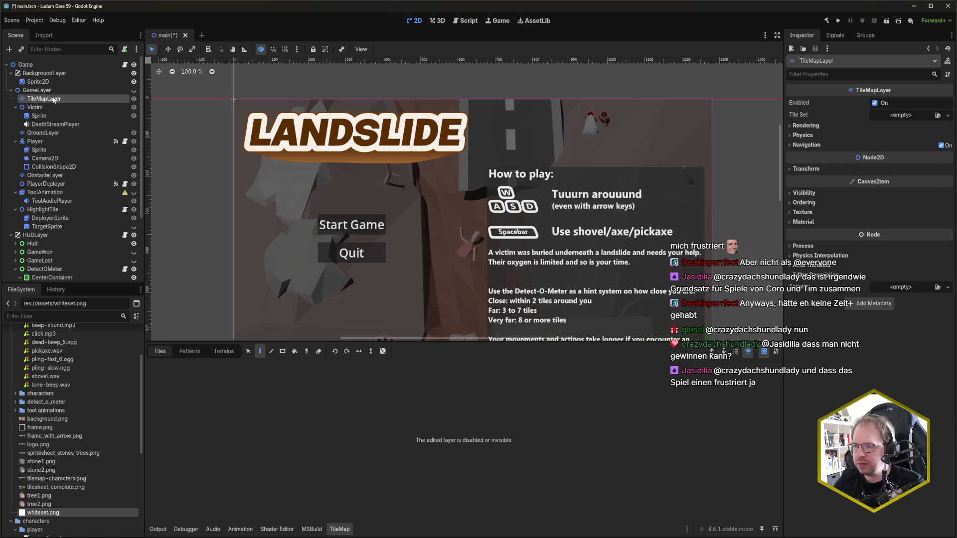
double_click(71, 99)
text(Background)
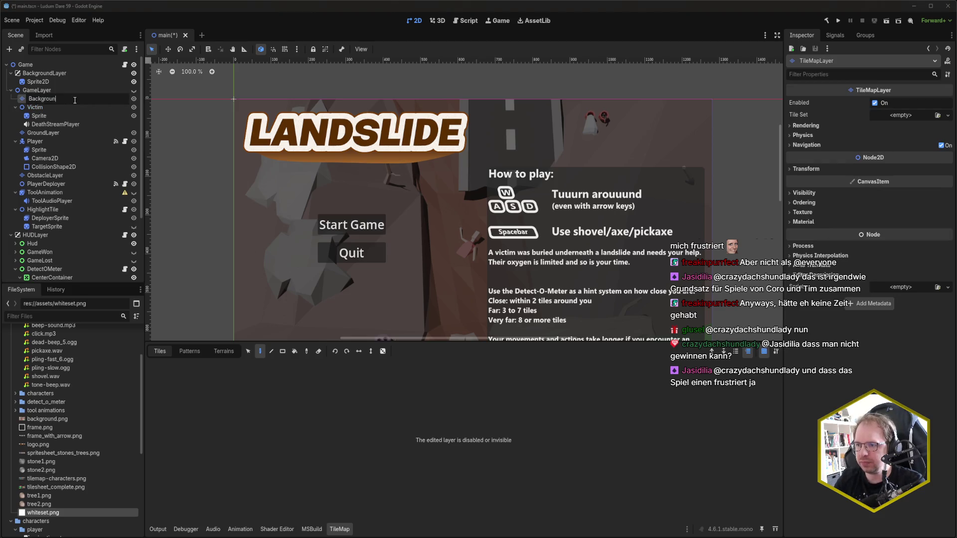
text(Layer)
key(Return)
key(ctrl+s)
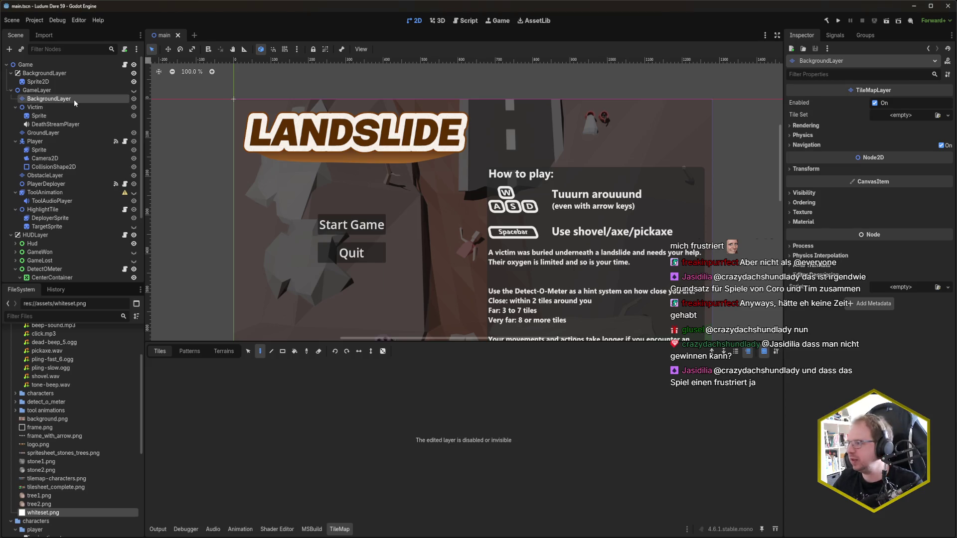
Step: Assign whiteset.tres as BackgroundLayer's Tile Set and save the scene
scroll(down, 3)
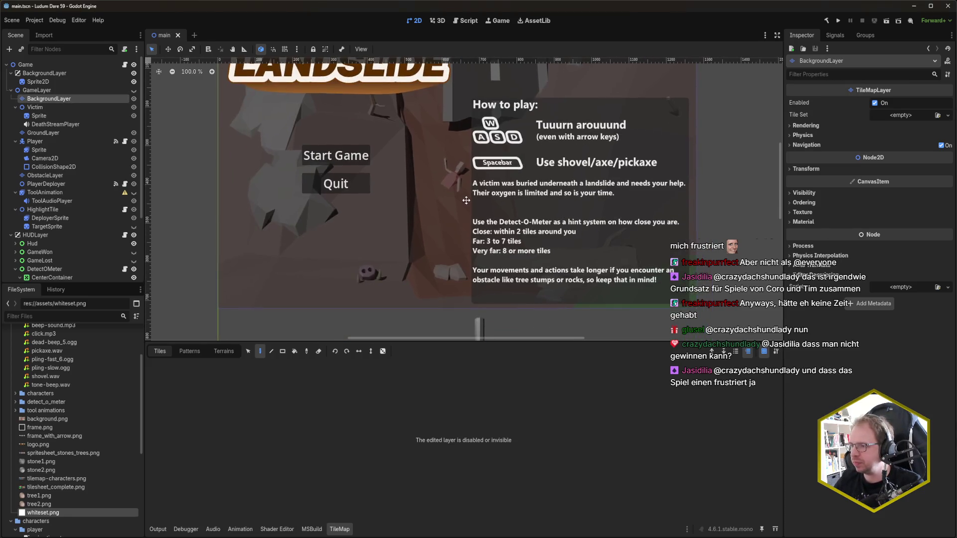
scroll(up, 3)
scroll(down, 3)
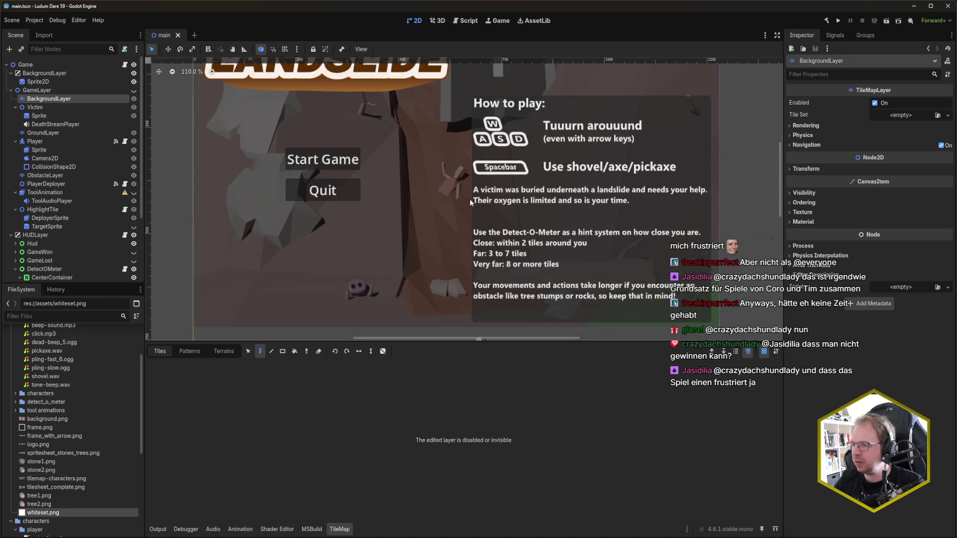
scroll(up, 3)
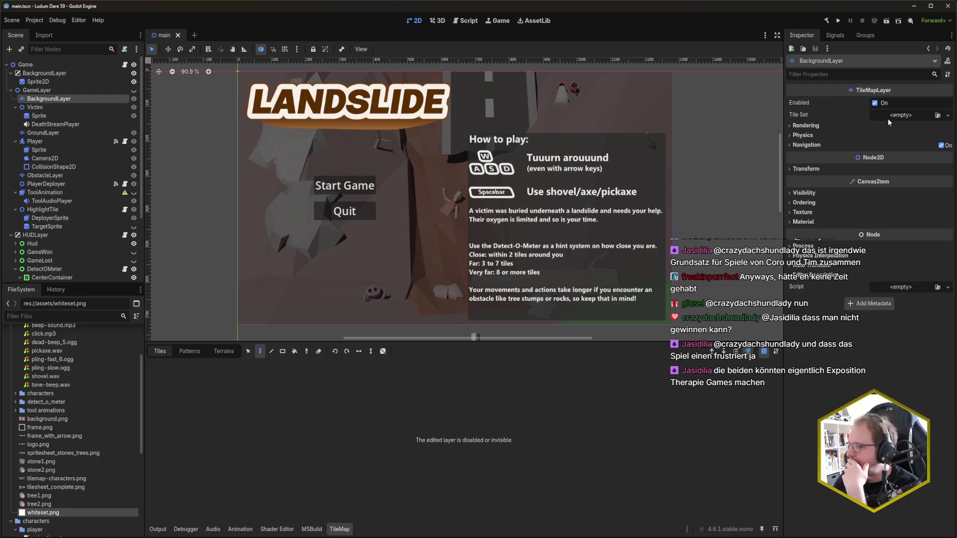
scroll(down, 3)
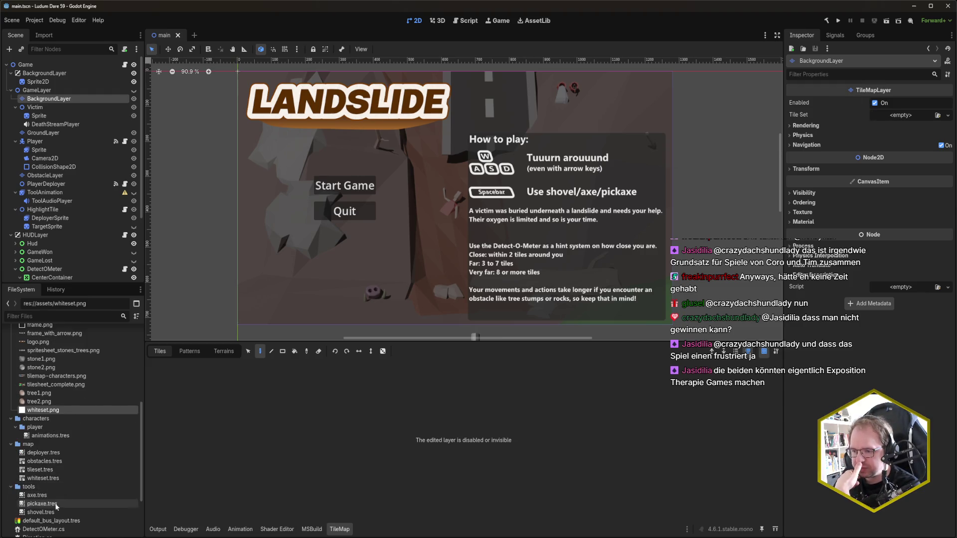
drag(46, 469, 52, 471)
drag(45, 478, 897, 117)
key(ctrl+s)
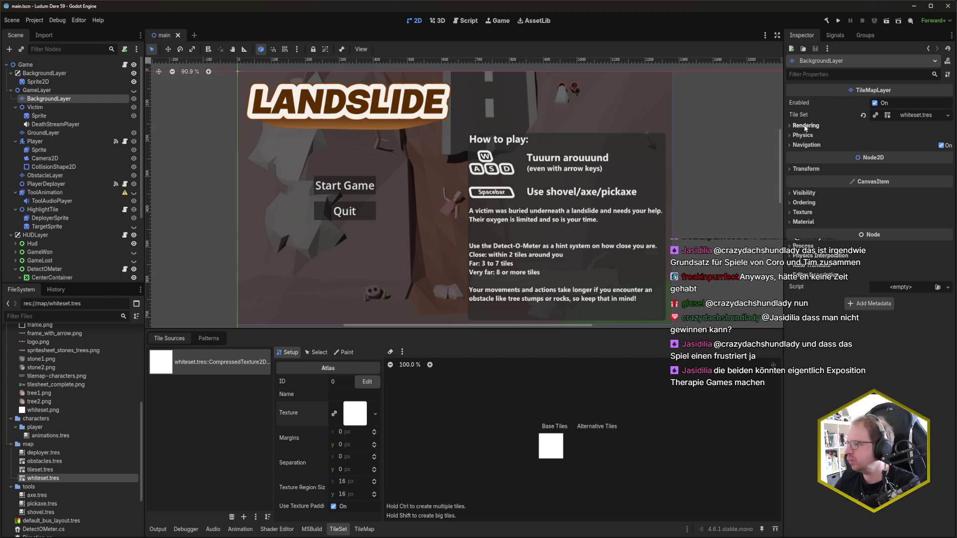
Step: Set BackgroundLayer's Visibility Modulate to black with alpha lowered to 70
click(804, 126)
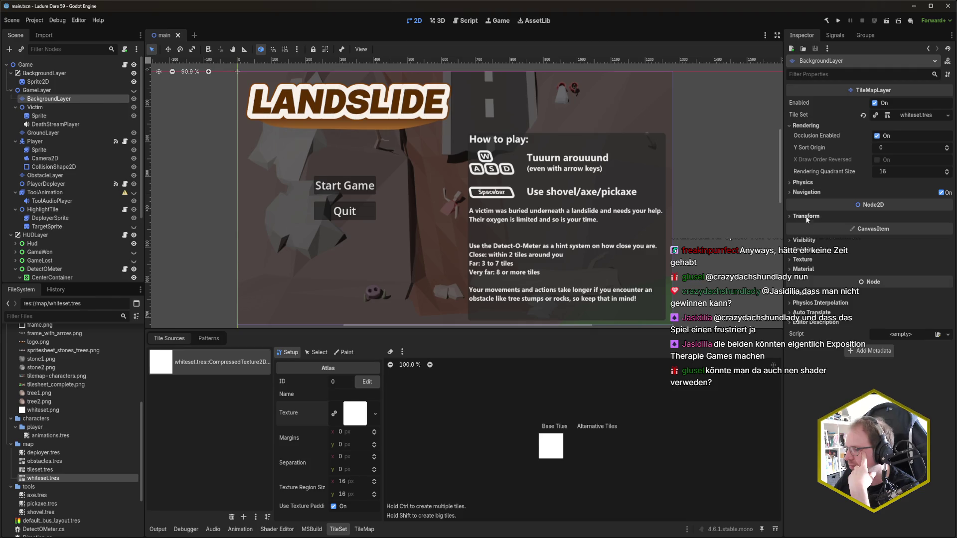
click(807, 241)
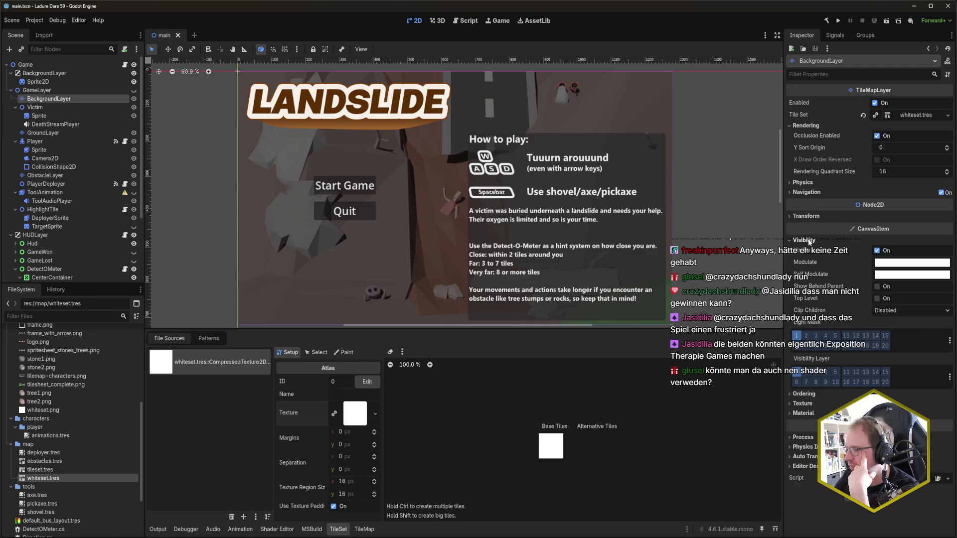
click(895, 264)
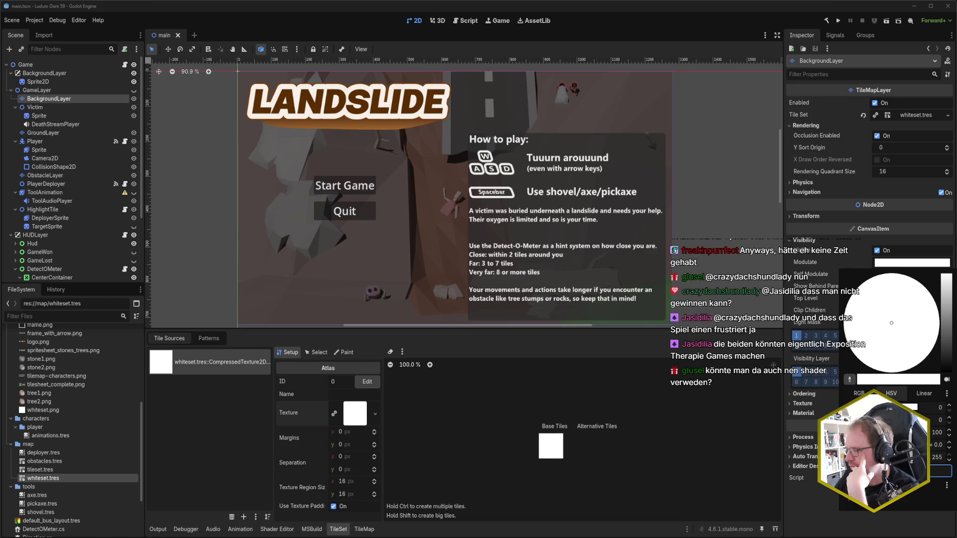
click(945, 371)
drag(924, 456, 868, 457)
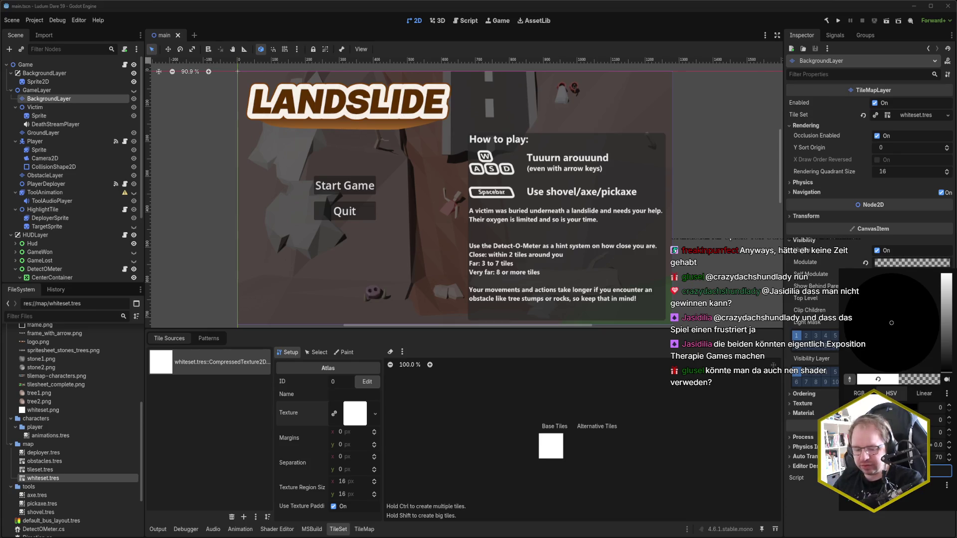
key(alt+space)
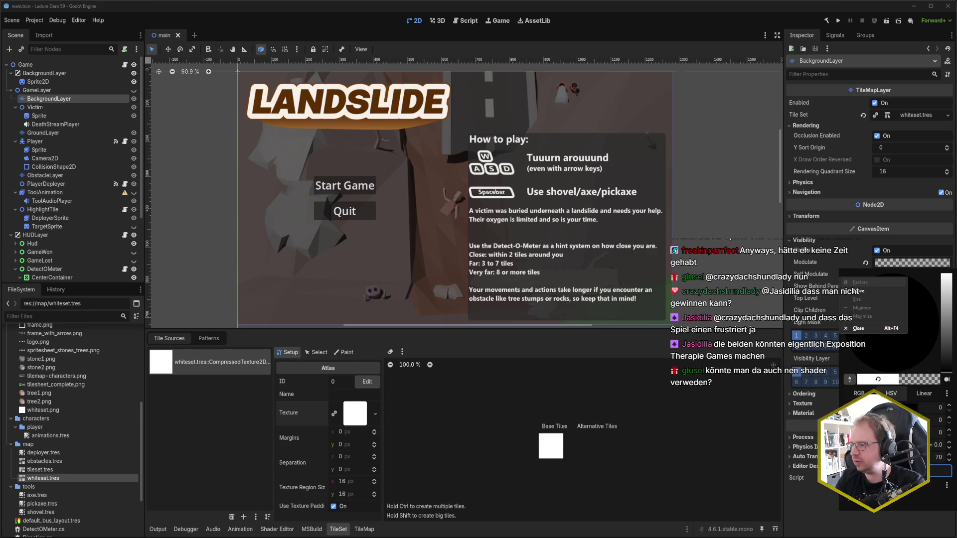
key(Escape)
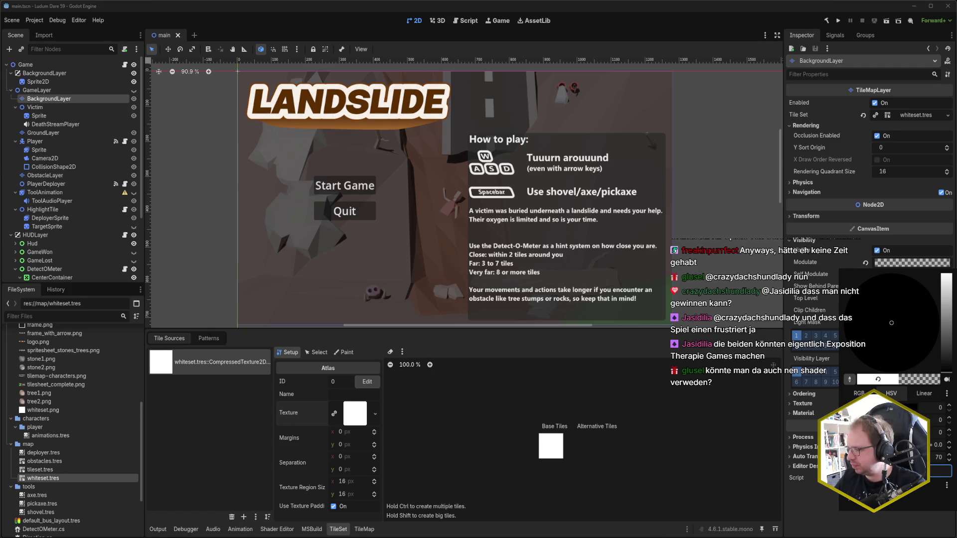
key(Escape)
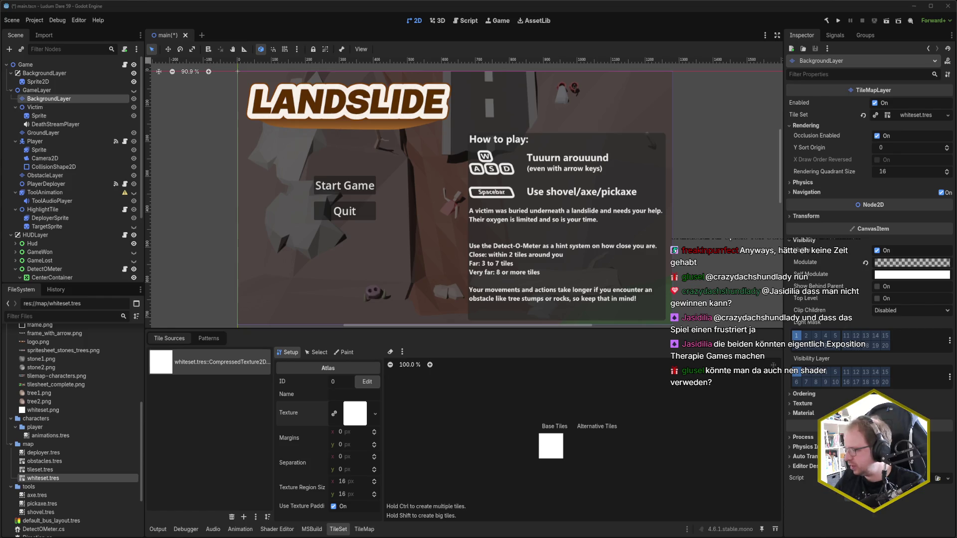
Step: Search the system for PowerToys, then return to Godot
key(super)
text(powertoys)
key(Return)
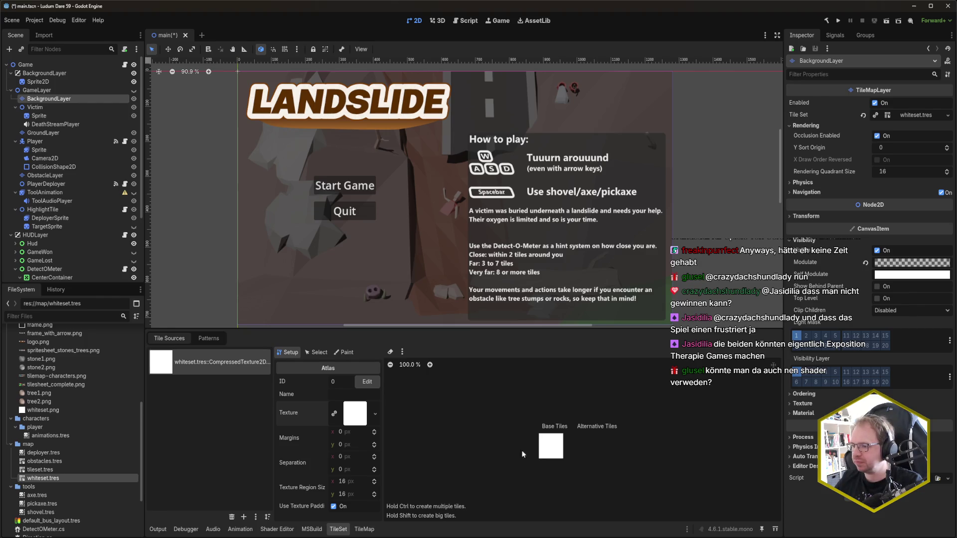
Step: Save main.tscn, recheck the Modulate colour, save again and switch to the code editor
key(ctrl+s)
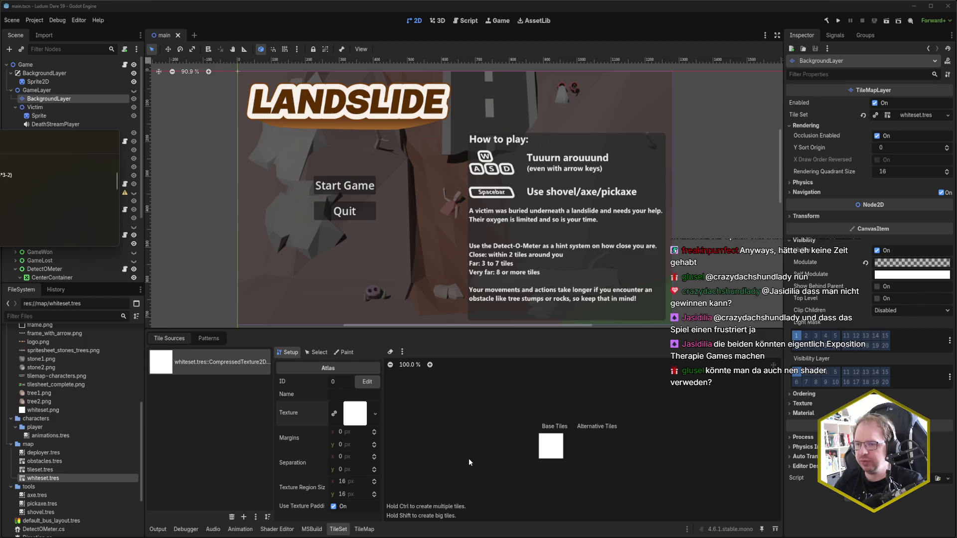
click(892, 263)
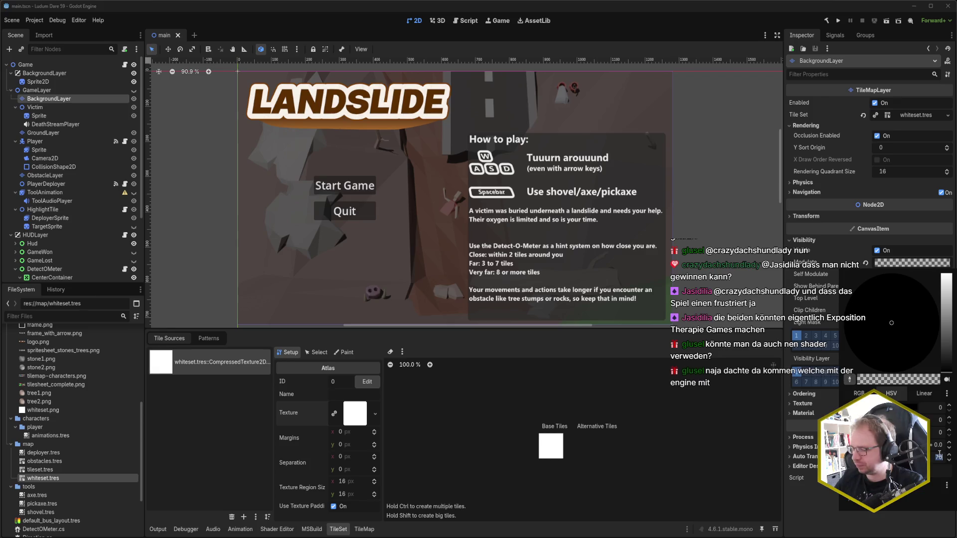
key(Escape)
key(ctrl+s)
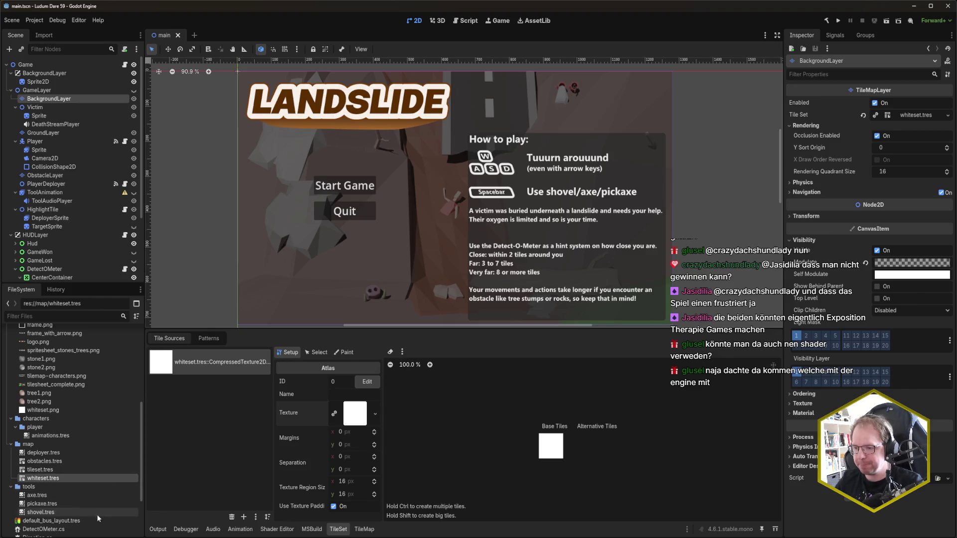
key(alt+Tab)
Step: Navigate GameController.cs back up to the exported layer fields near line 27
click(357, 227)
click(199, 153)
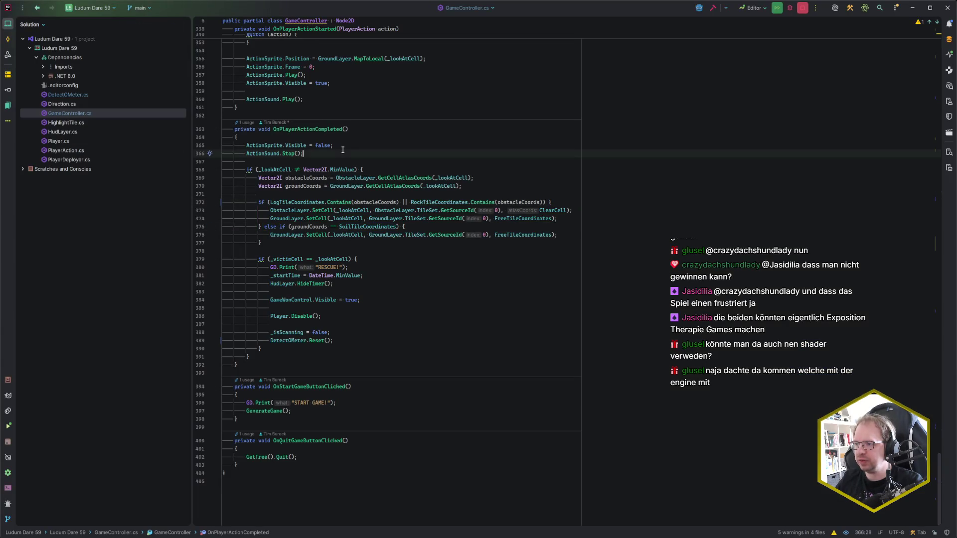
double_click(77, 111)
key(ctrl+Home)
scroll(down, 3)
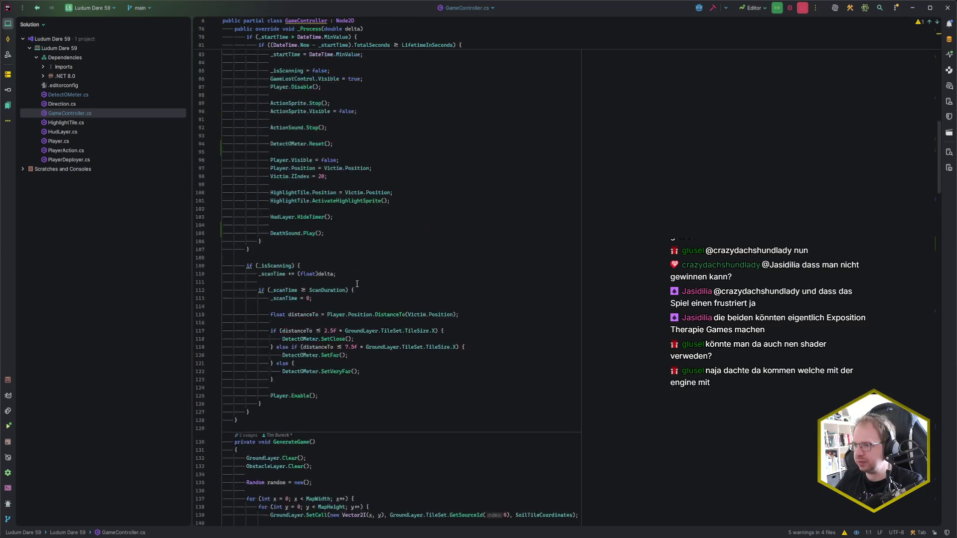
scroll(up, 3)
scroll(down, 3)
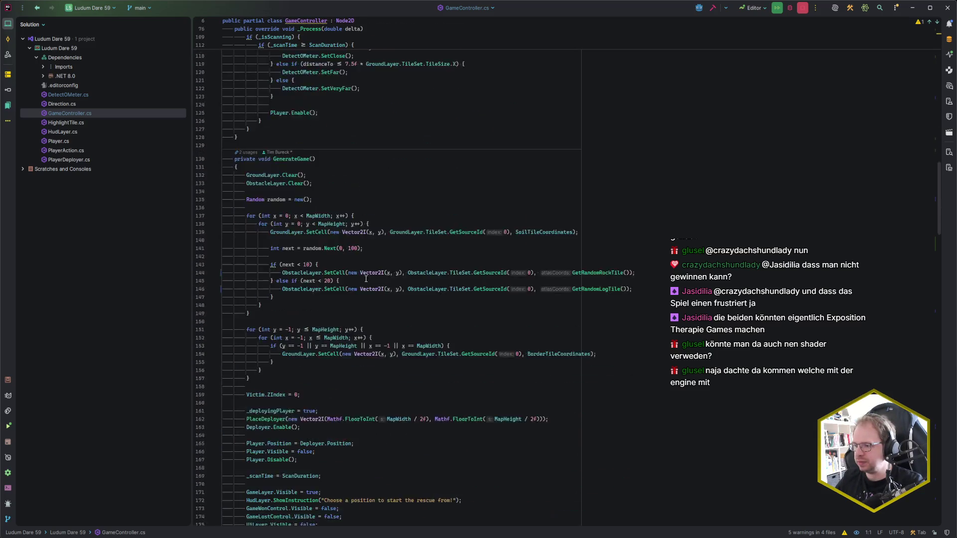
click(317, 247)
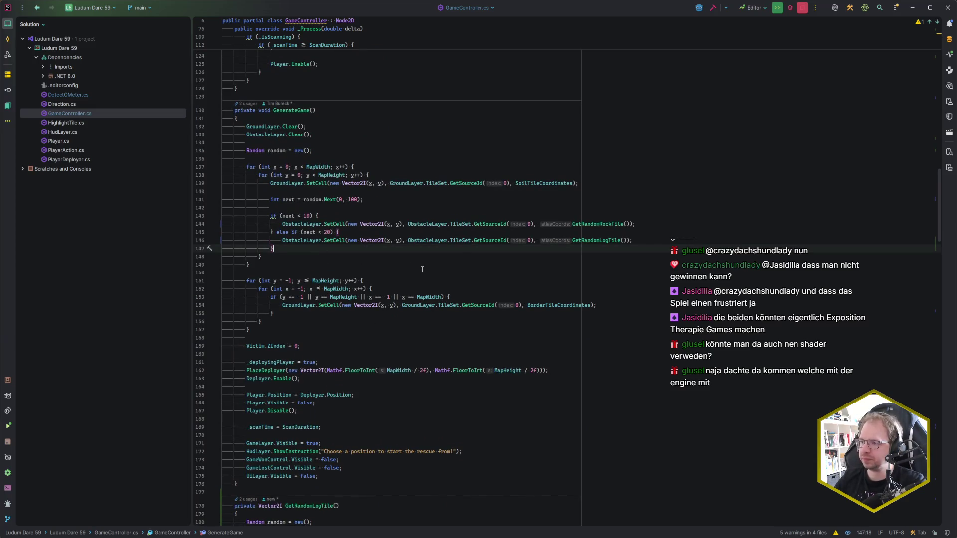
scroll(up, 3)
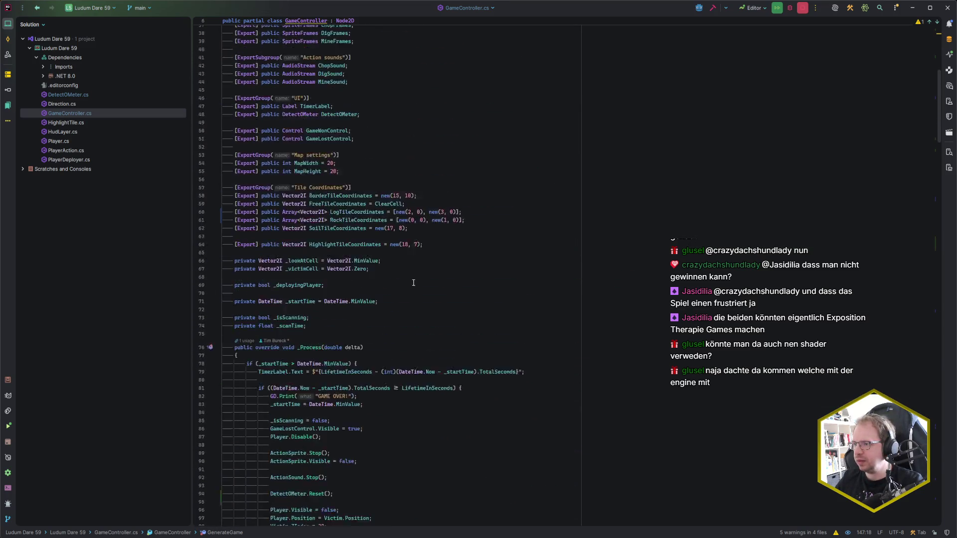
scroll(up, 3)
scroll(up, 3)
Step: Add '[Export] public TileMapLayer BackgroundLayer;' below the other exported layers
click(369, 187)
key(Down)
key(Return)
text([Expor)
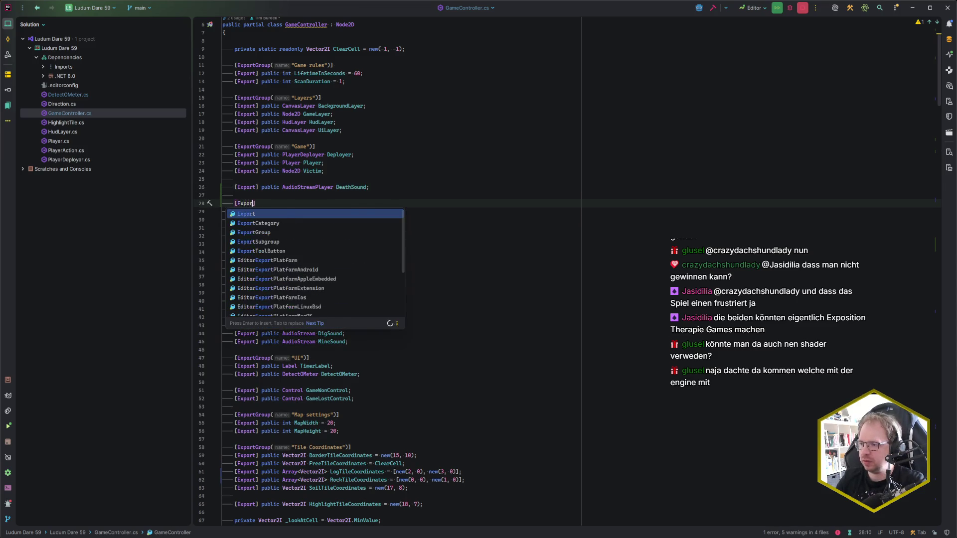
text(t] public TileMap)
text(L)
key(Return)
text(Background)
text(Layer)
text(;)
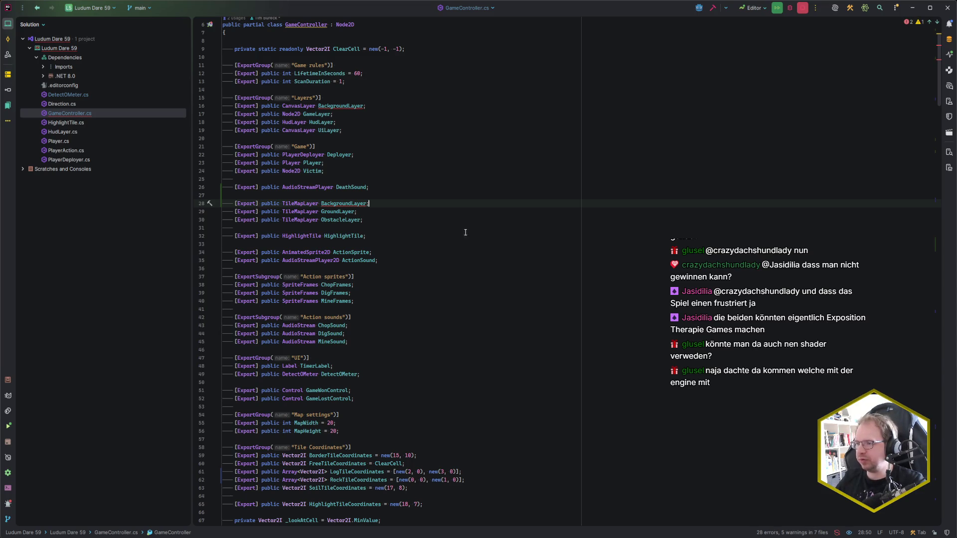
Step: Rename the new field to BackgroundMapLayer
scroll(up, 3)
click(351, 246)
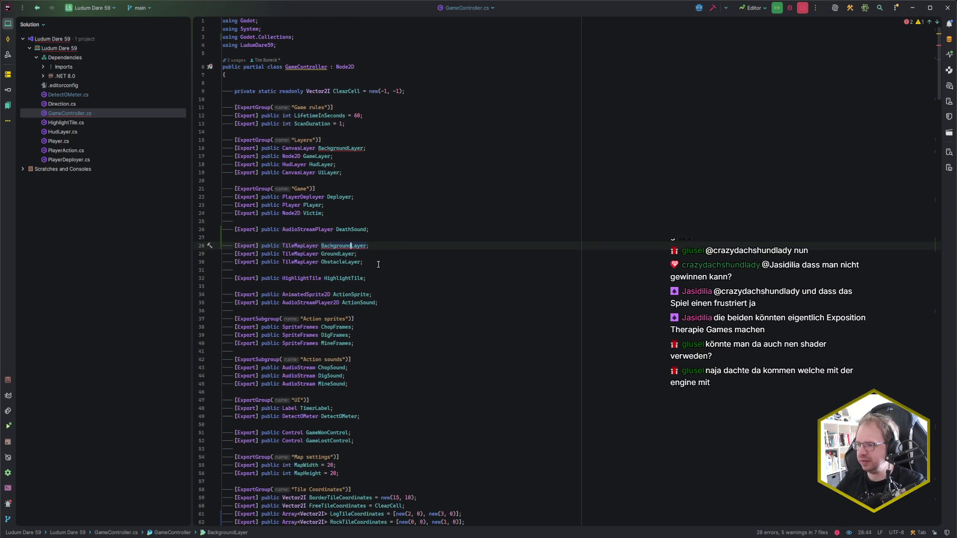
text(Map)
key(End)
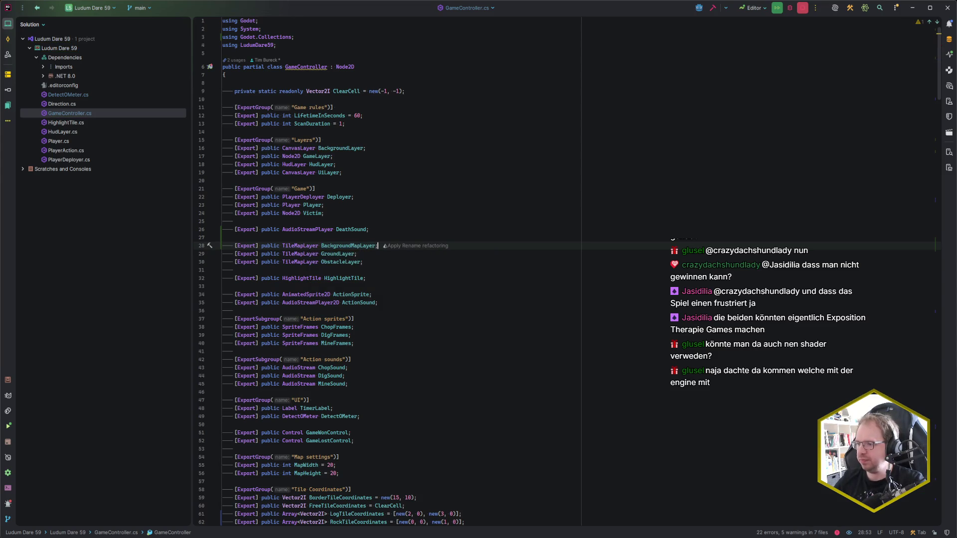
scroll(down, 3)
scroll(down, 3)
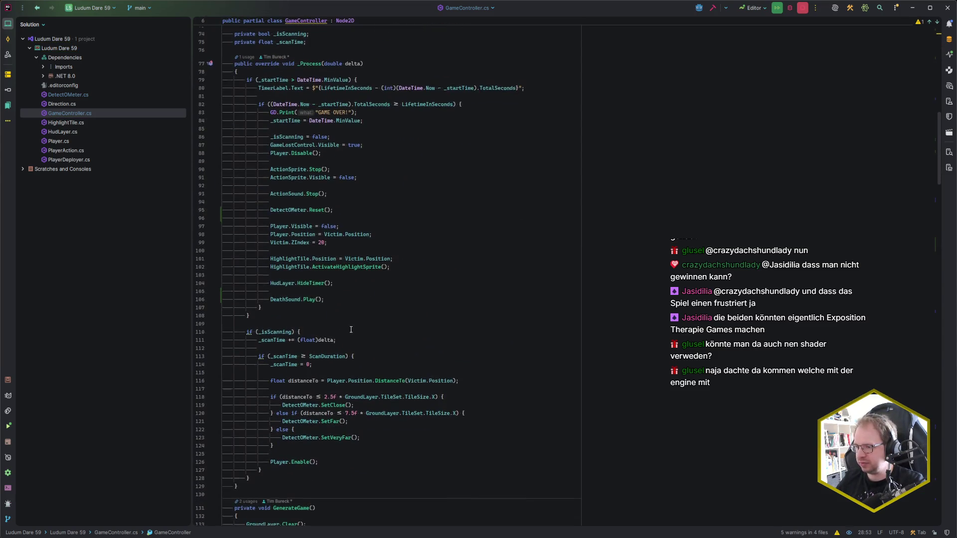
Step: Inside the map loop, call BackgroundMapLayer.SetCell(new Vector2I(x, y), ..., Vector2I.Zero)
scroll(down, 3)
click(407, 368)
scroll(down, 3)
scroll(down, 3)
key(Return)
key(Return)
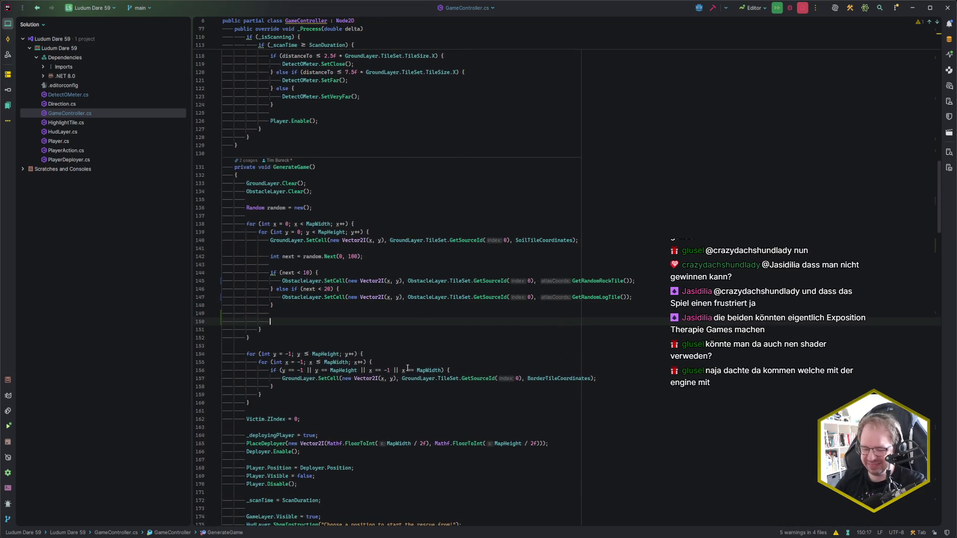
text(BMLayer)
key(Return)
text(.)
text(SetC)
text(ell)
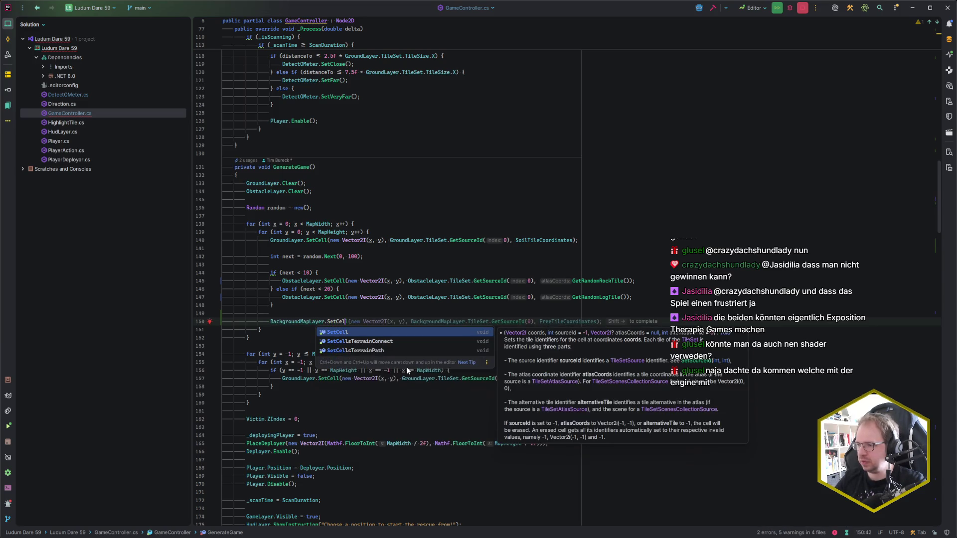
key(shift+Right)
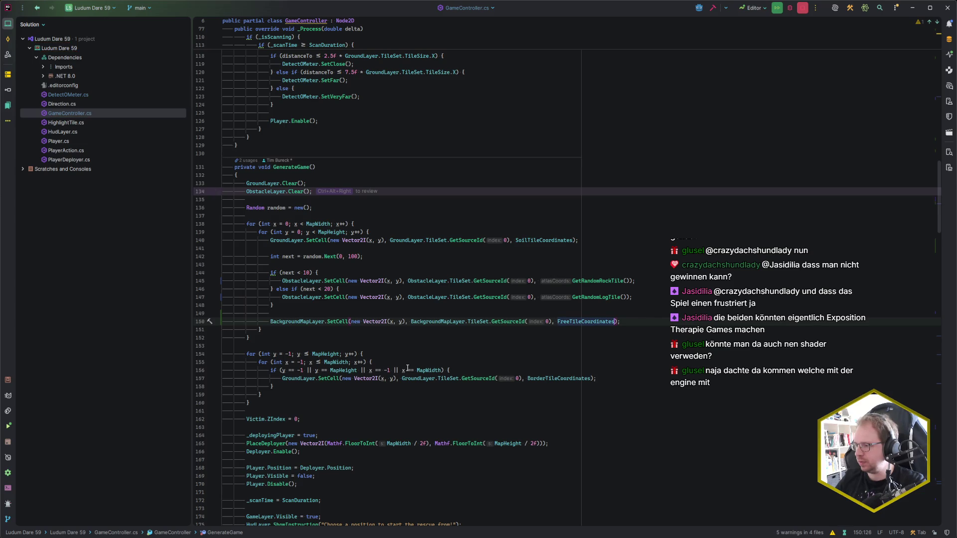
text(new)
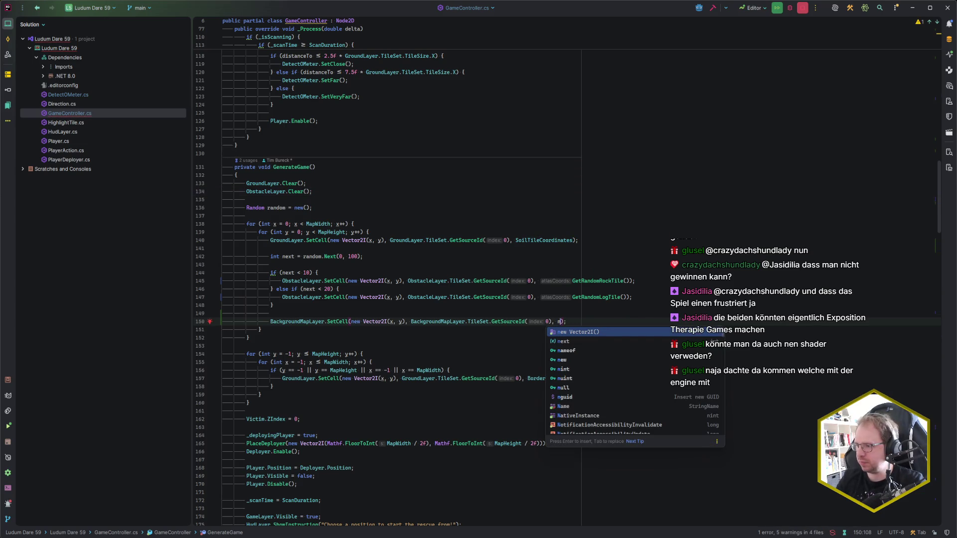
key(BackSpace)
key(BackSpace)
key(BackSpace)
text(Vector2I.Z)
text(er)
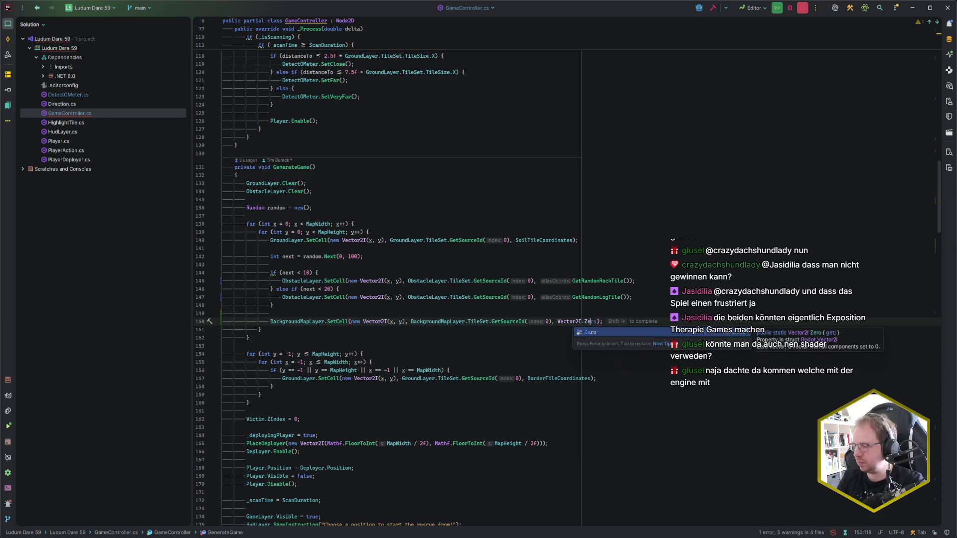
key(shift+Right)
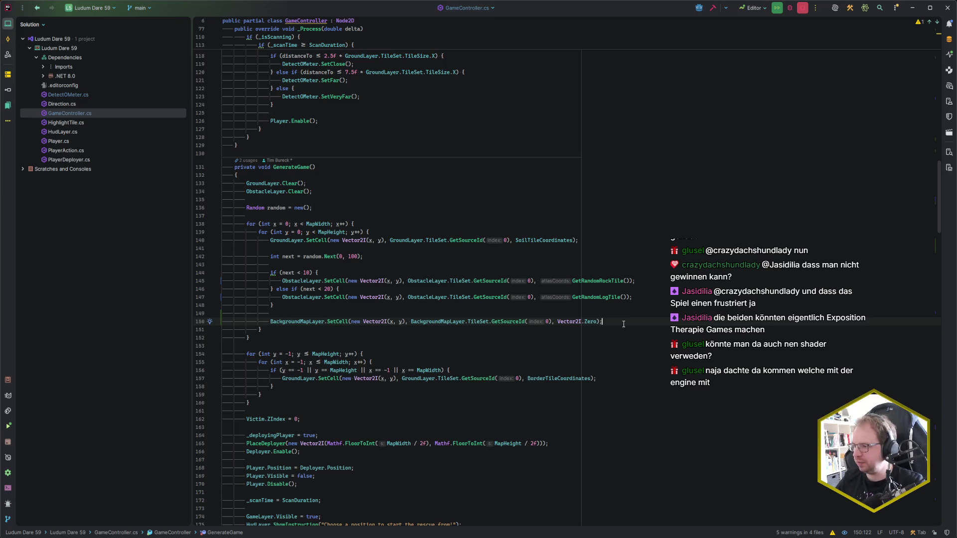
Step: Add BackgroundMapLayer.Clear(); at the start of GenerateGame, then select Game in Godot
click(335, 175)
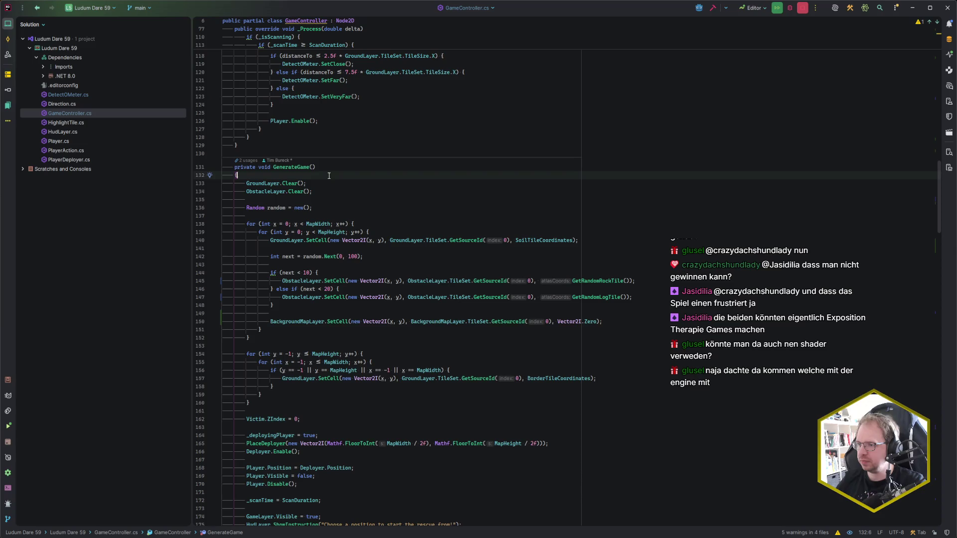
key(Return)
text(BML)
key(Return)
text(.Cl)
key(Return)
text(;)
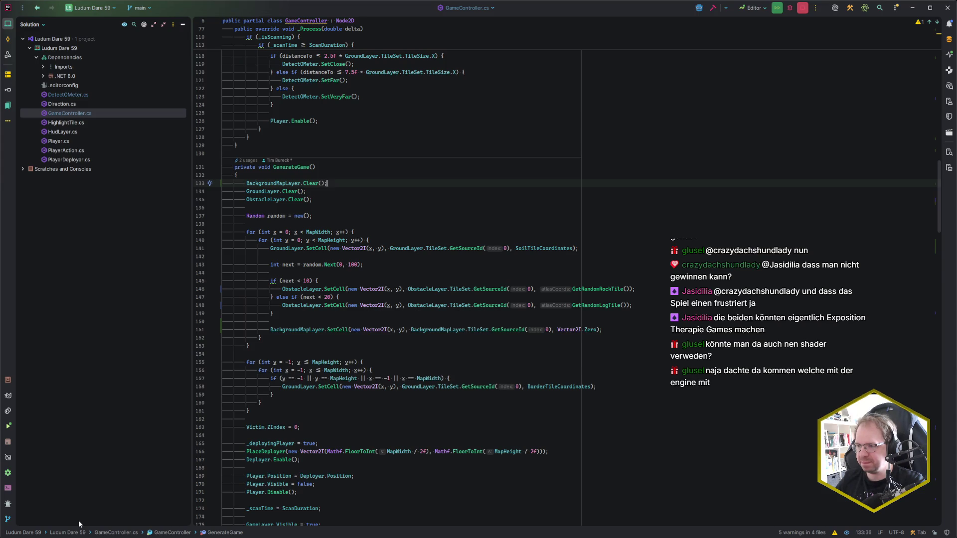
key(alt+Tab)
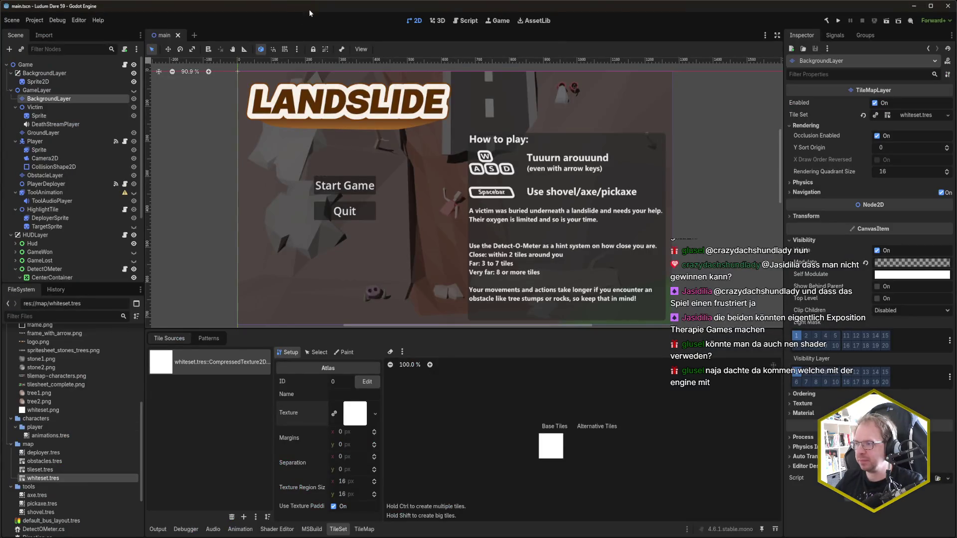
click(25, 64)
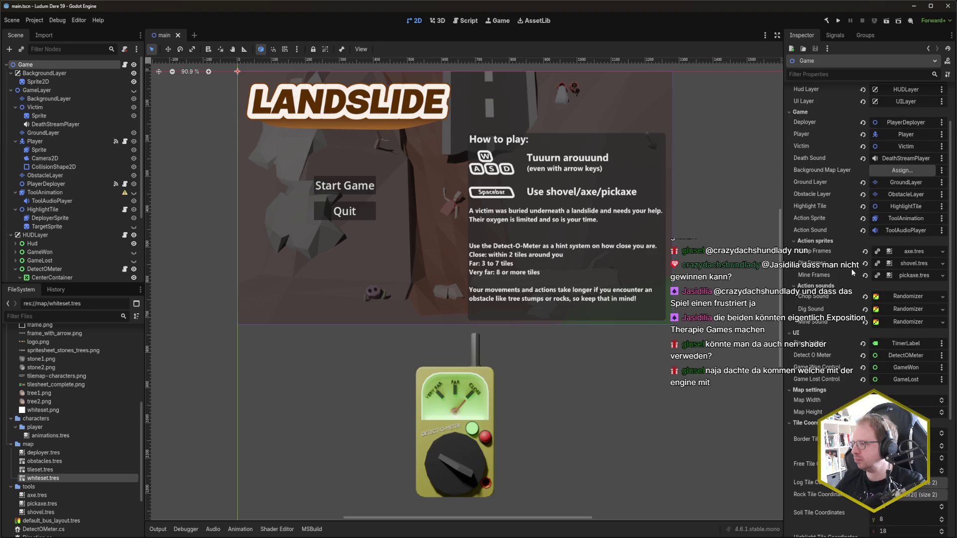
Step: Assign BackgroundLayer to Game's Background Map Layer and launch a new game
drag(49, 98, 904, 228)
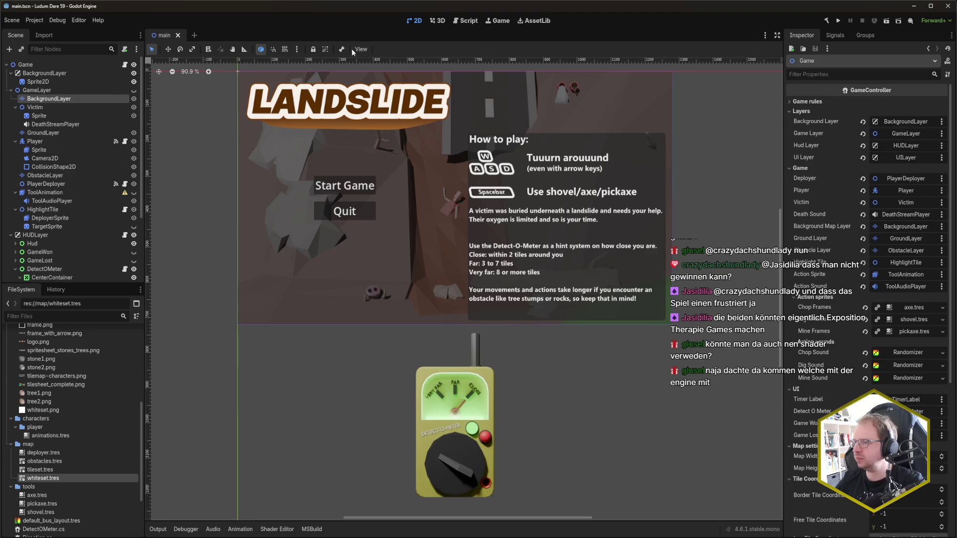
key(F5)
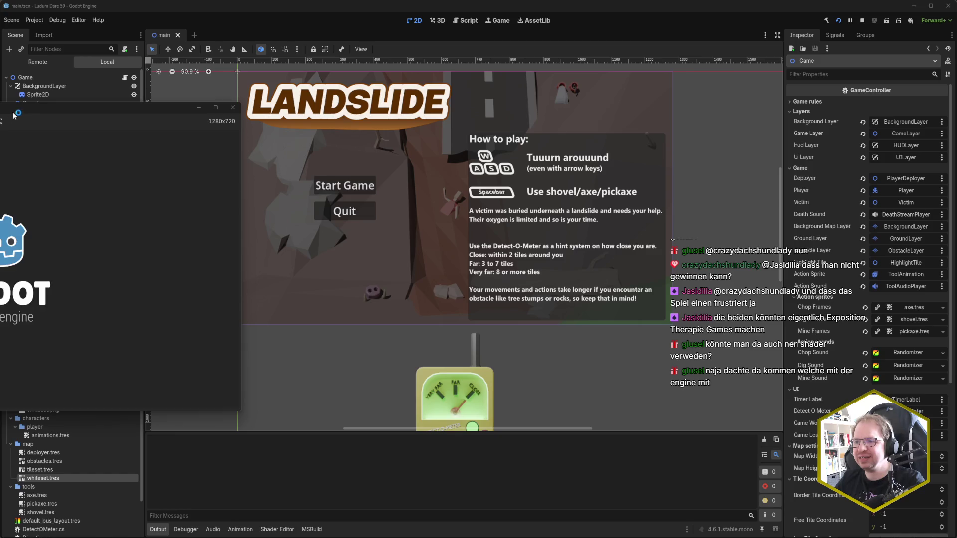
click(301, 261)
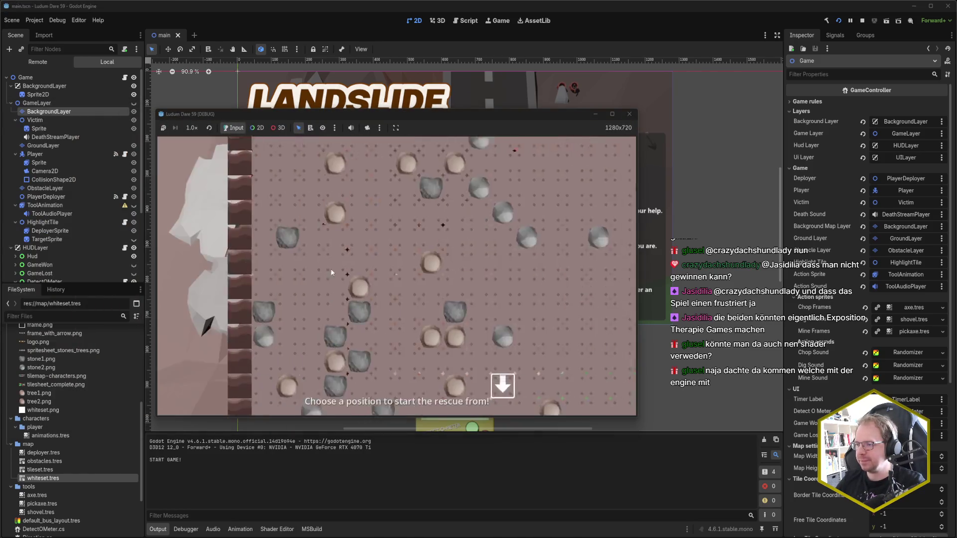
Step: Drop the player, dig three tiles right and one down, then close the game
key(space)
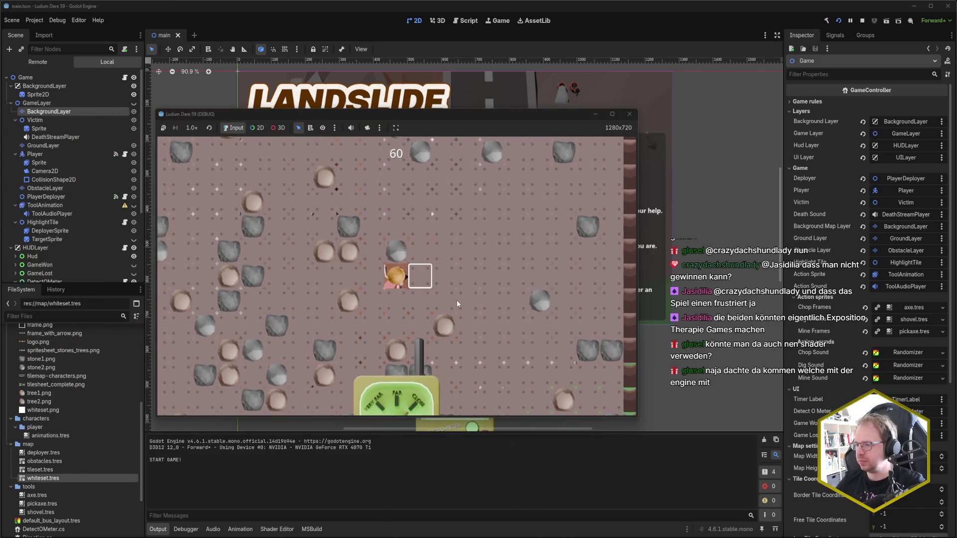
key(Right)
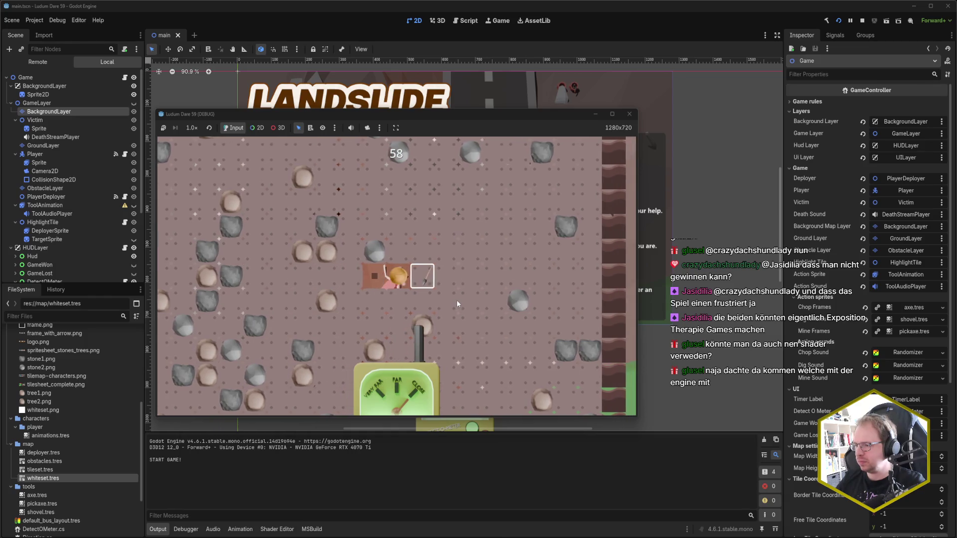
key(Right)
key(Right)
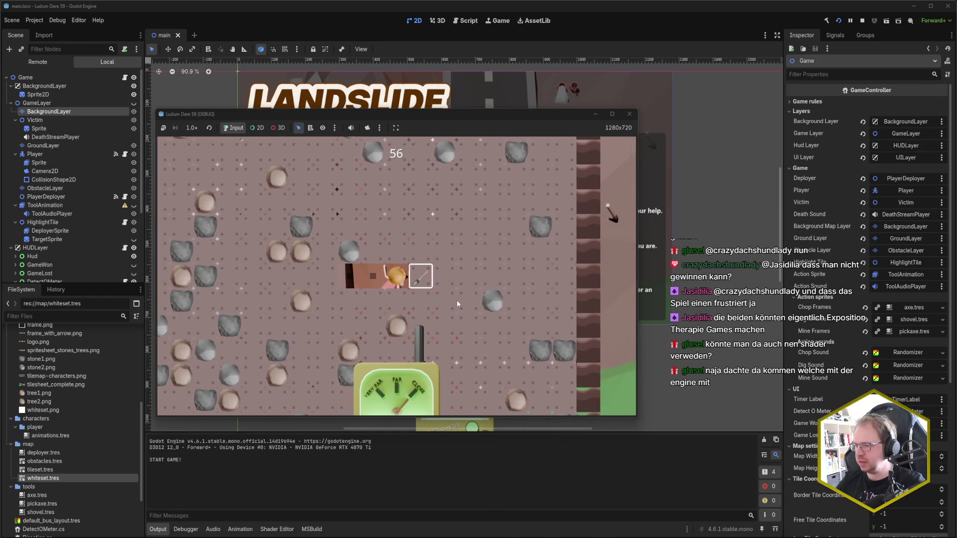
key(Right)
key(Down)
key(Down)
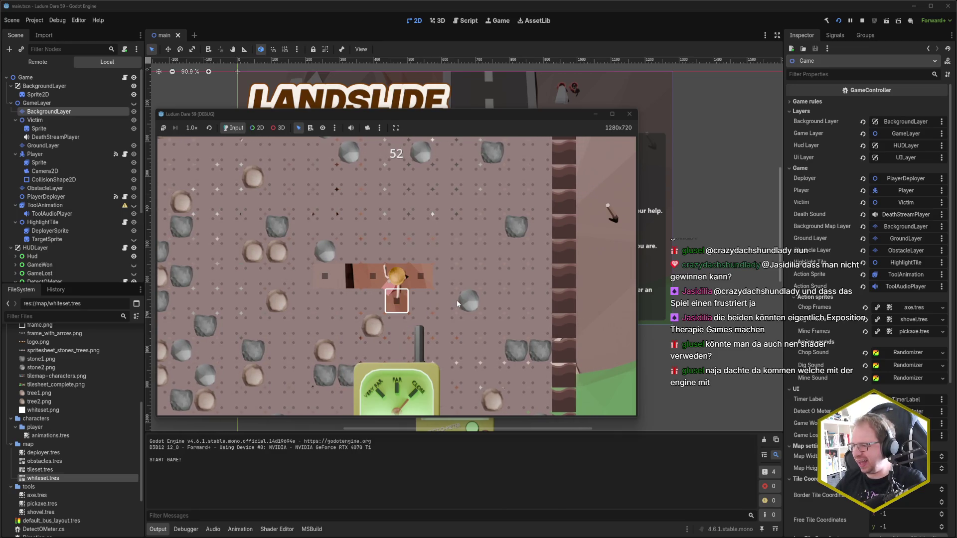
click(627, 118)
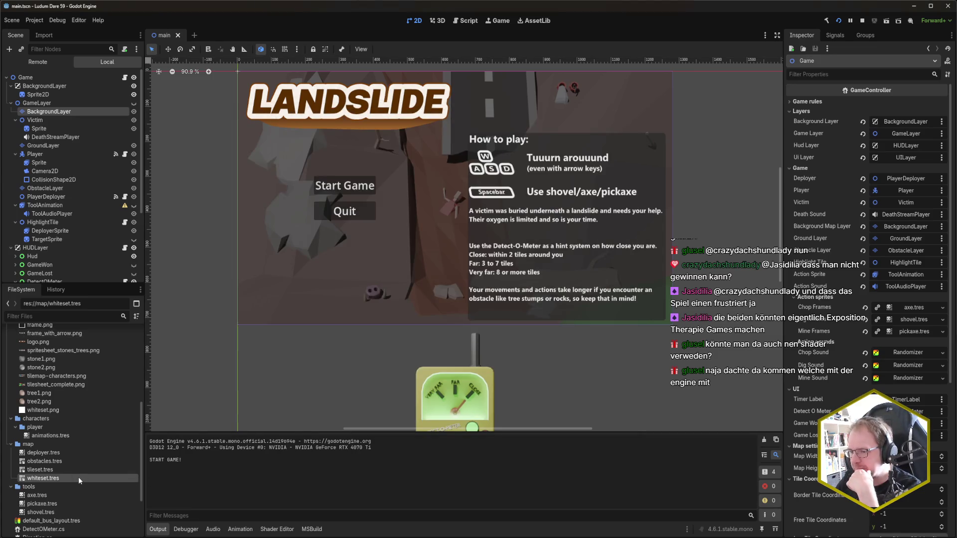
Step: Set whiteset.tres's Texture Region Size to 64 × 64
double_click(67, 478)
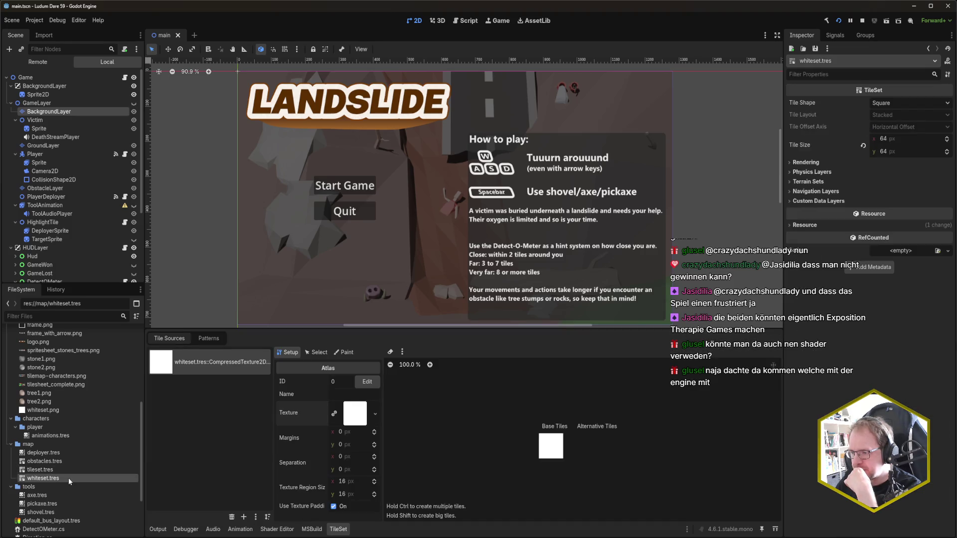
click(343, 483)
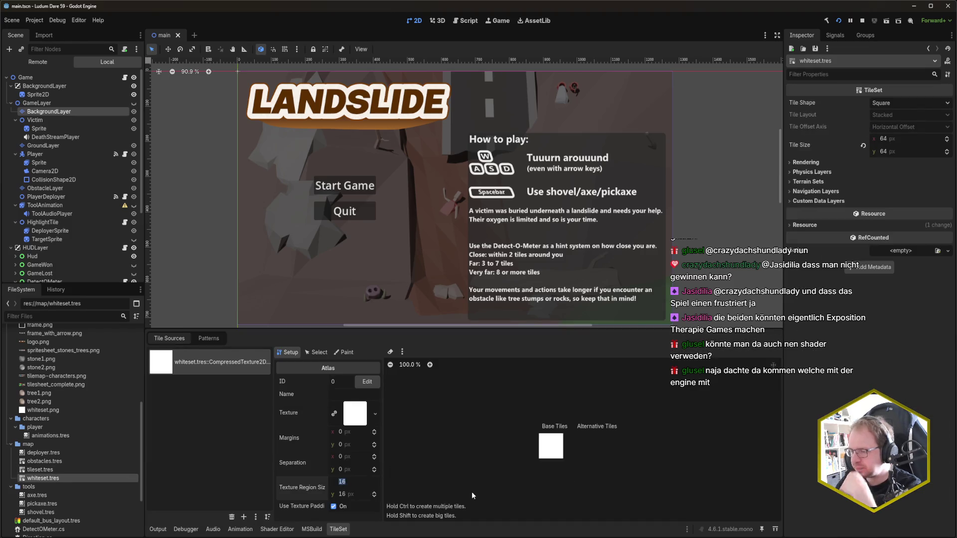
double_click(55, 470)
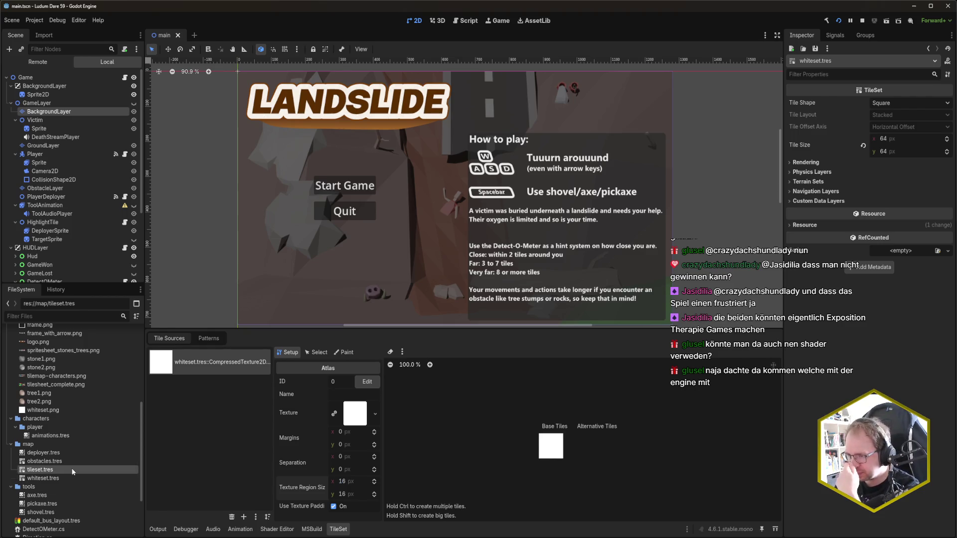
double_click(56, 478)
click(347, 484)
text(4)
key(Tab)
text(64)
key(Return)
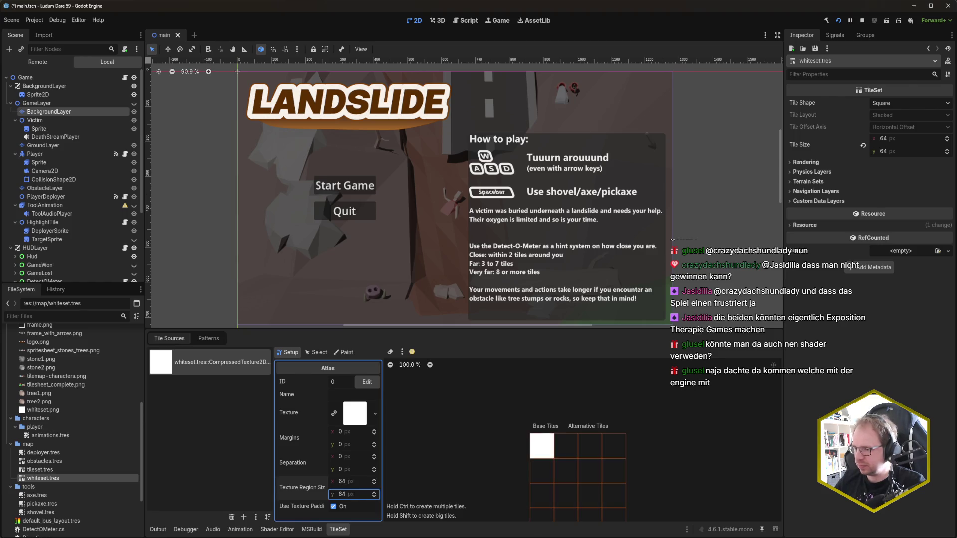
Step: Inspect the atlas preview and whiteset.png, then rerun and close the game
drag(491, 473, 498, 440)
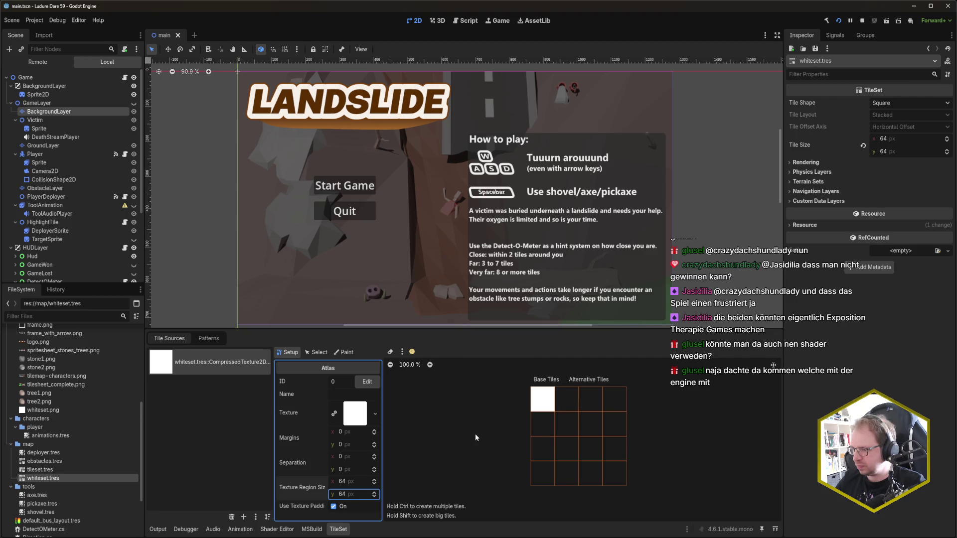
click(542, 394)
click(351, 419)
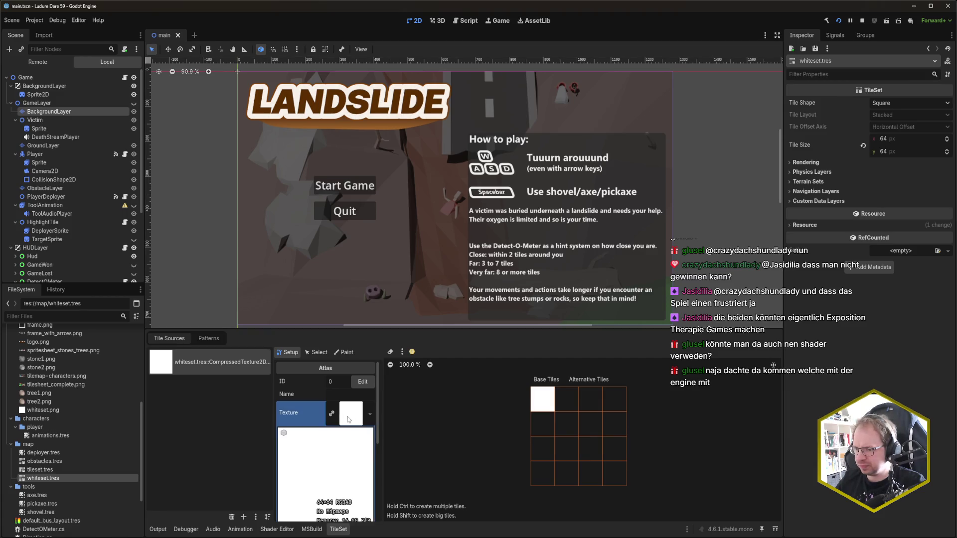
click(49, 411)
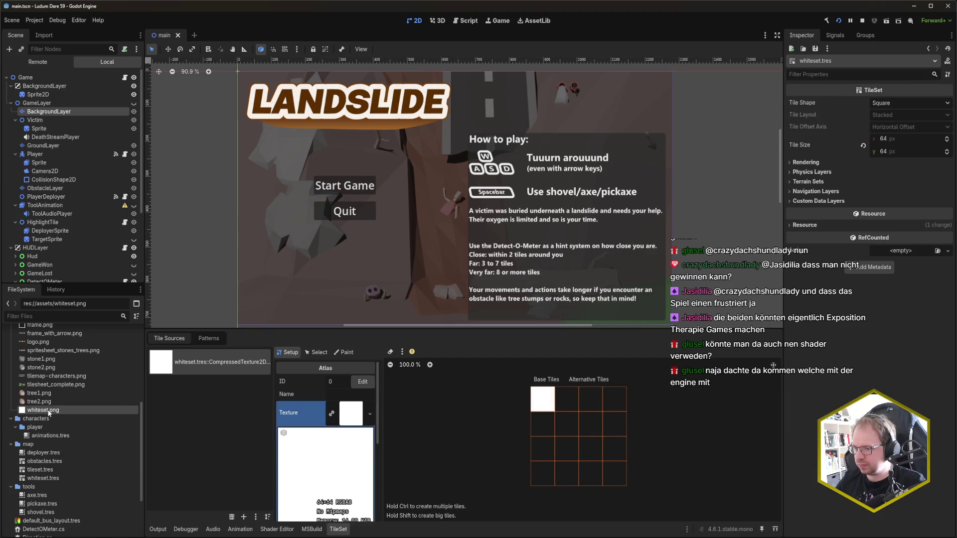
double_click(48, 412)
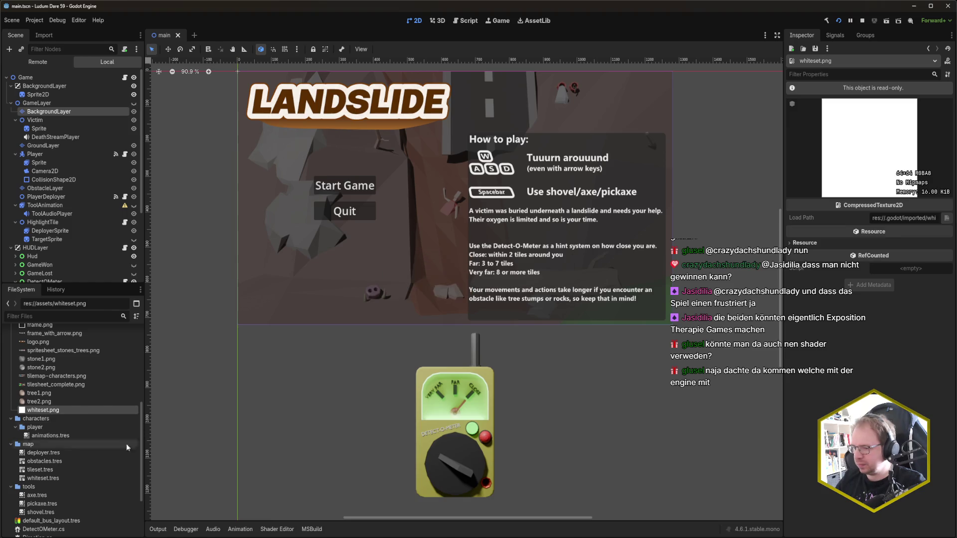
key(F5)
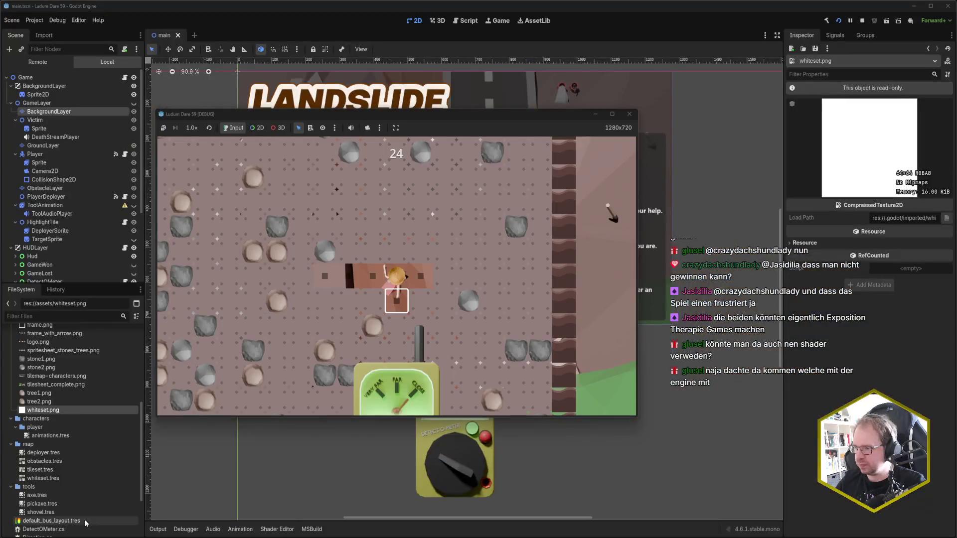
click(624, 114)
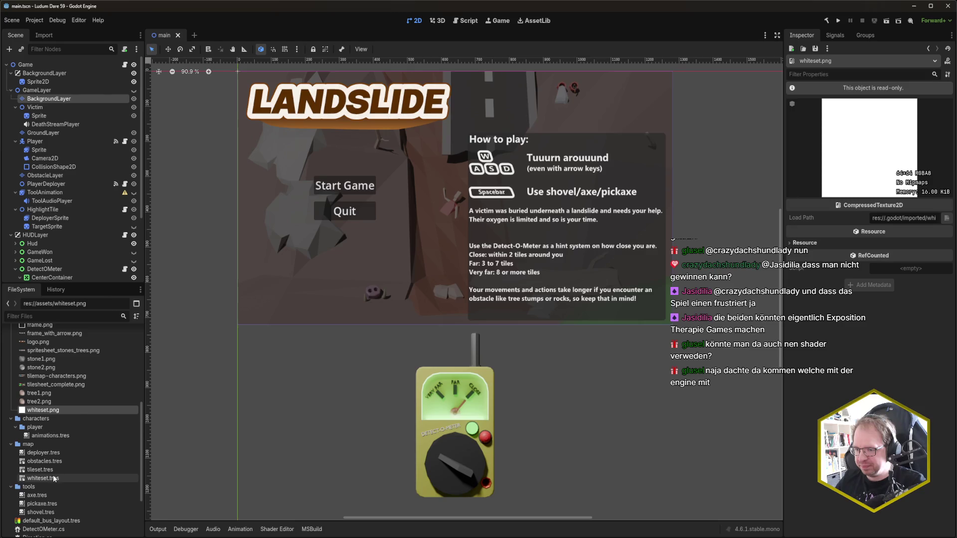
Step: Check the single atlas tile in whiteset.tres, then delete the whiteset.tres file
double_click(53, 478)
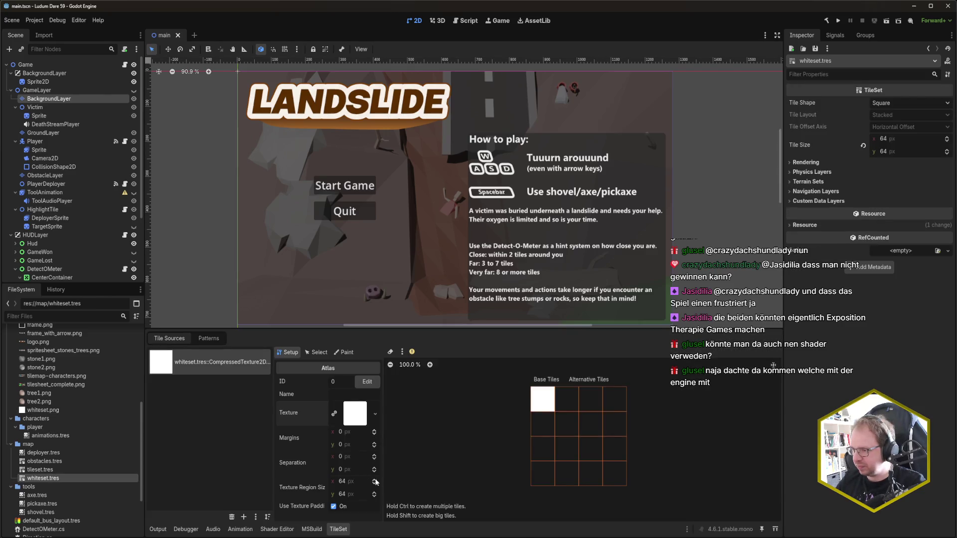
click(552, 403)
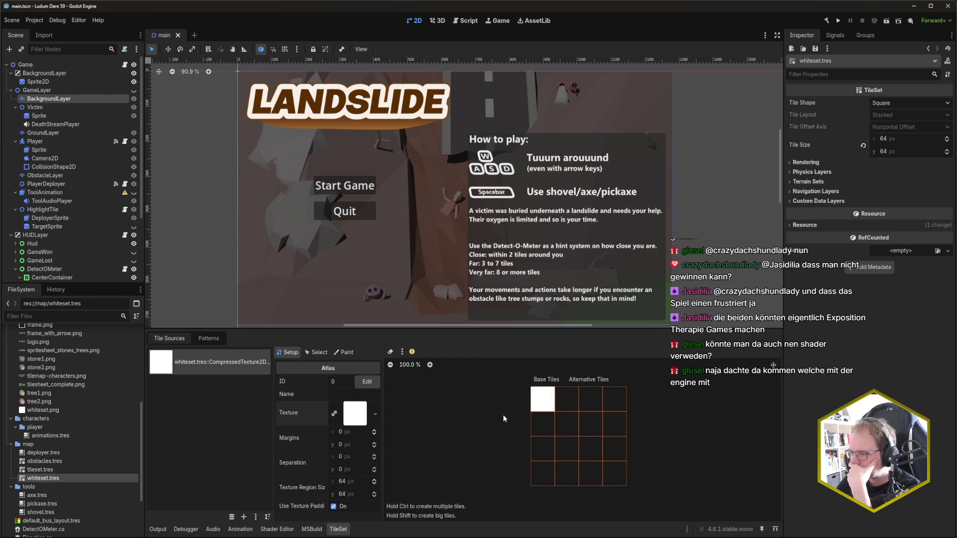
mouse_move(414, 354)
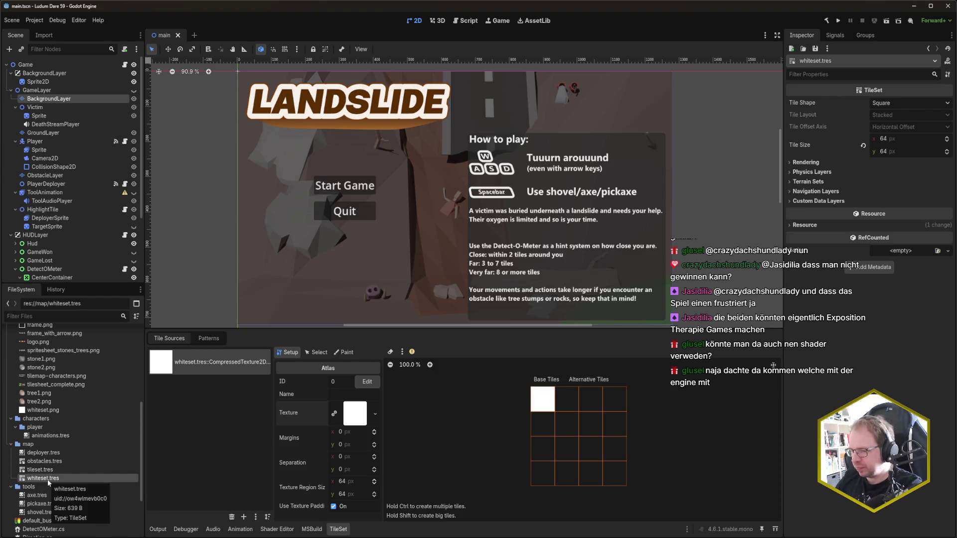
key(Delete)
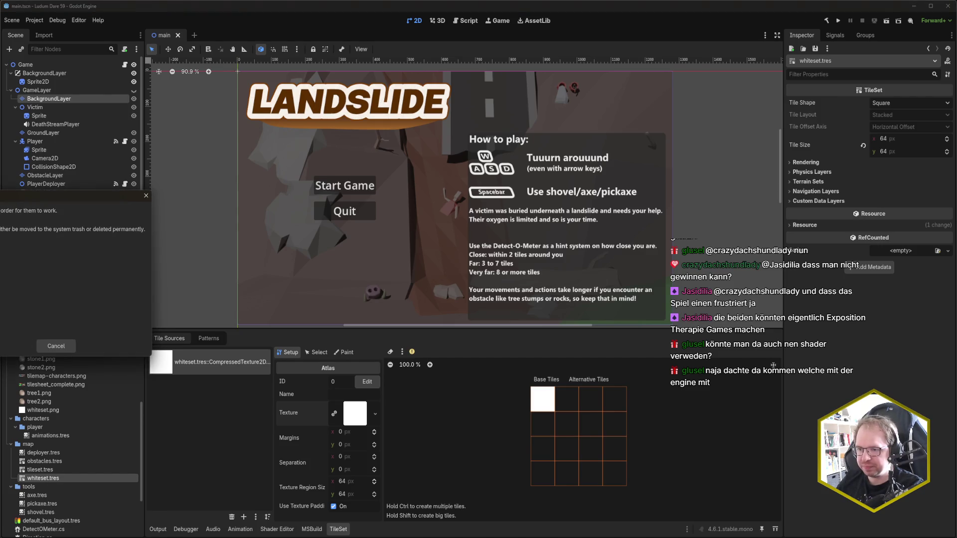
Step: Confirm the deletion and create a new TileSet resource in the map folder named whiteset.tres
click(55, 346)
right_click(52, 444)
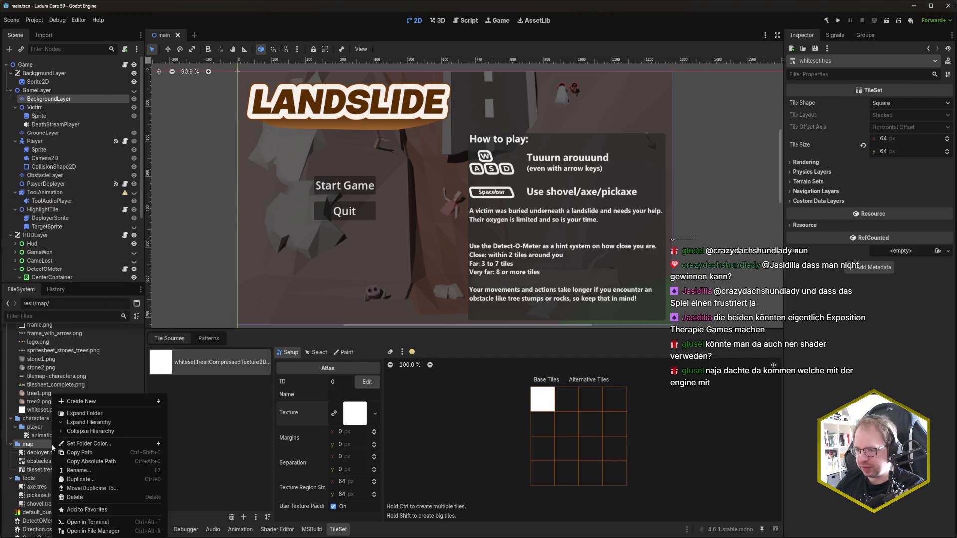
mouse_move(88, 404)
click(216, 429)
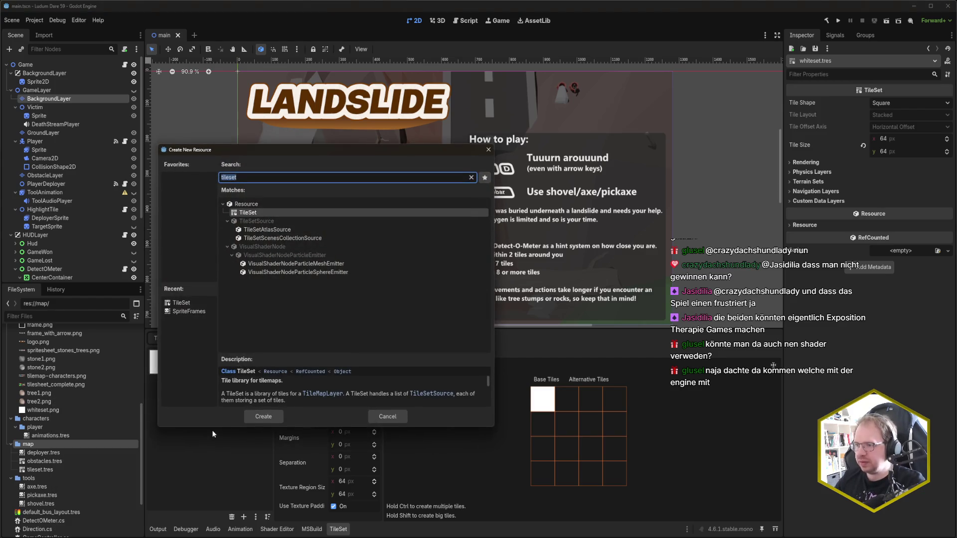
key(Return)
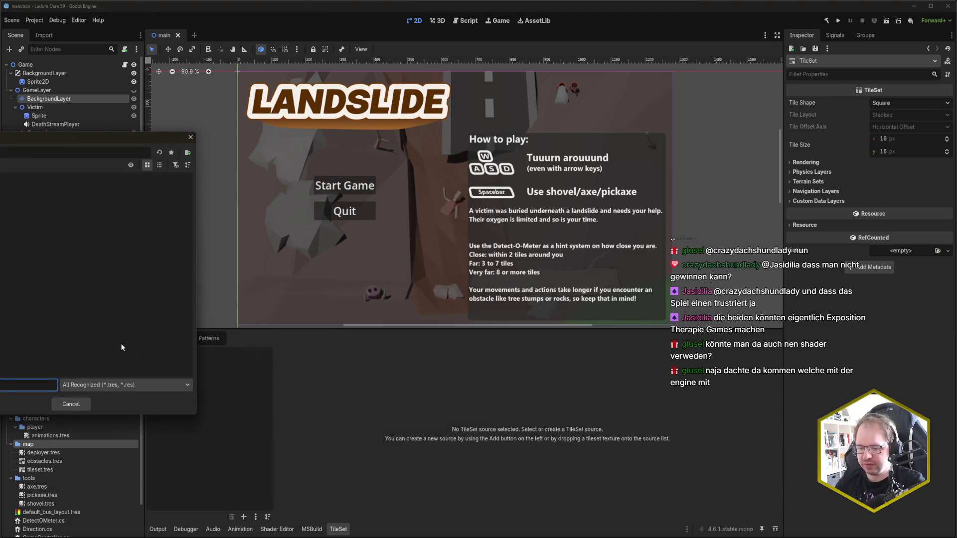
key(Return)
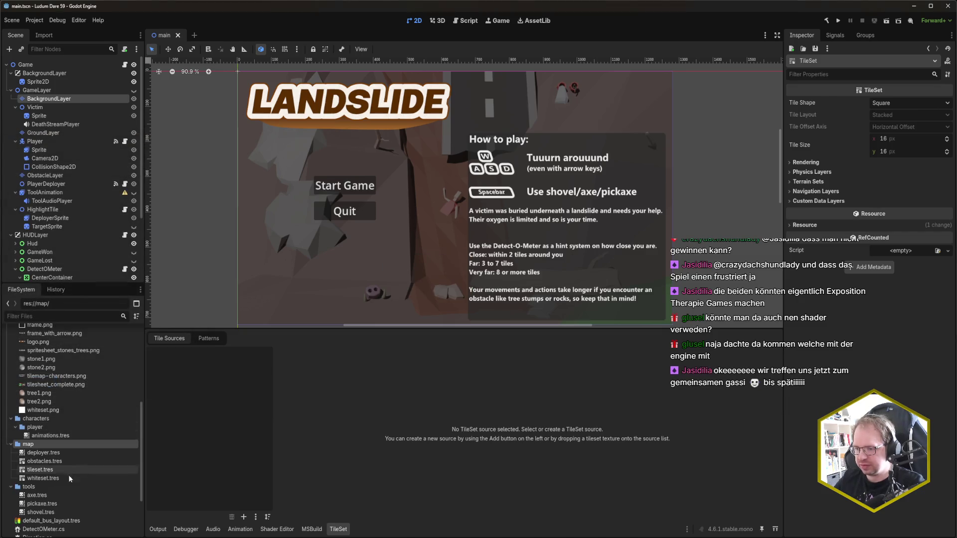
Step: Set the new whiteset.tres tile size to 64 × 64 and save
click(65, 479)
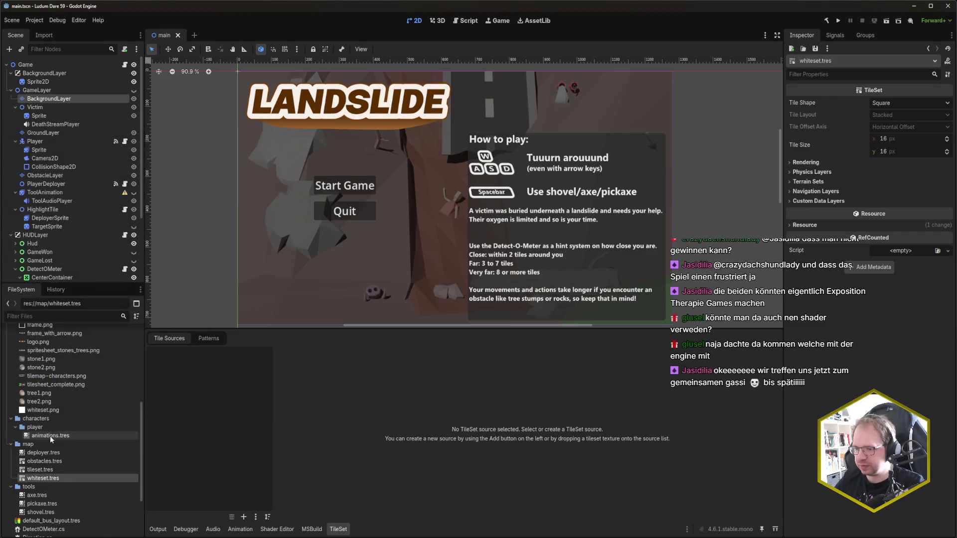
drag(55, 410, 71, 408)
click(887, 139)
text(64)
key(Tab)
key(ctrl+s)
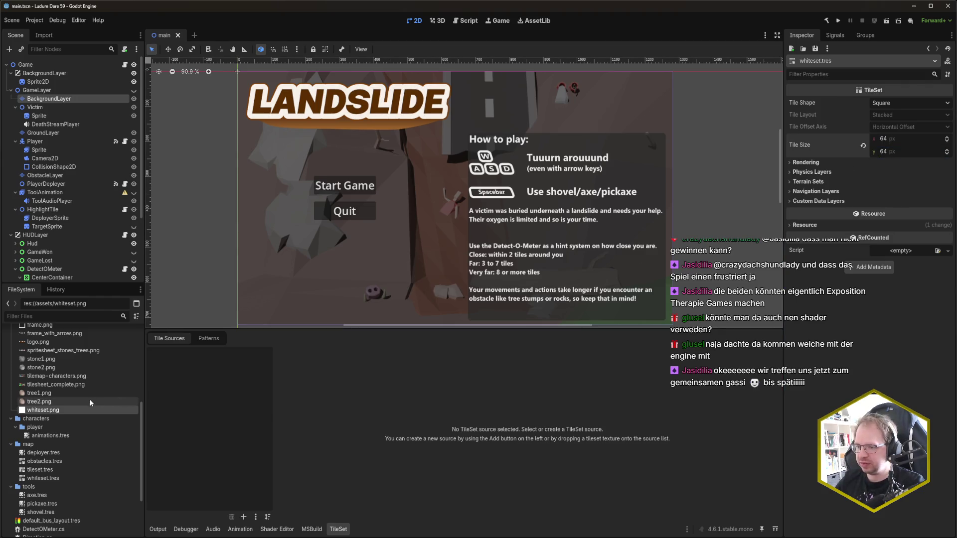
Step: Add whiteset.png as the tile set's atlas source with auto-created tiles and save
drag(59, 411, 213, 406)
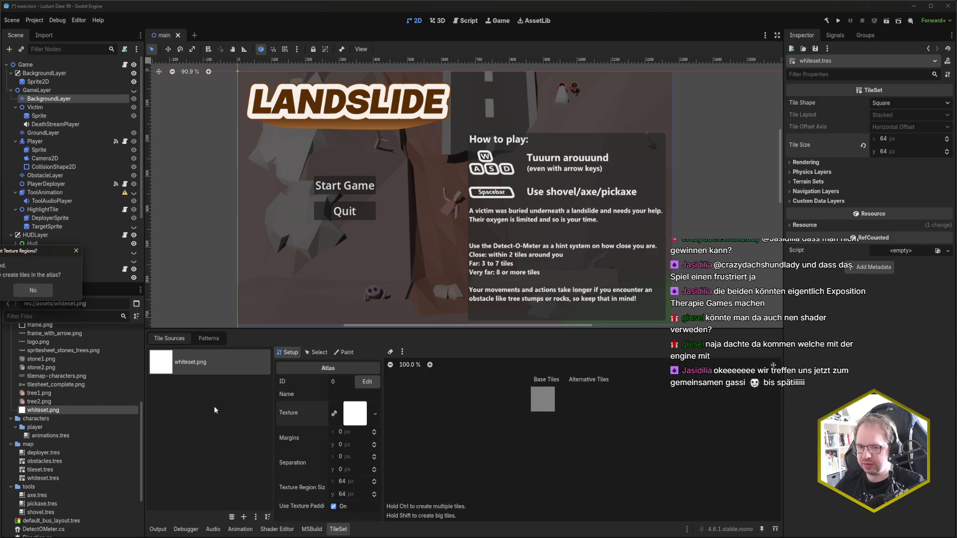
key(Return)
key(ctrl+s)
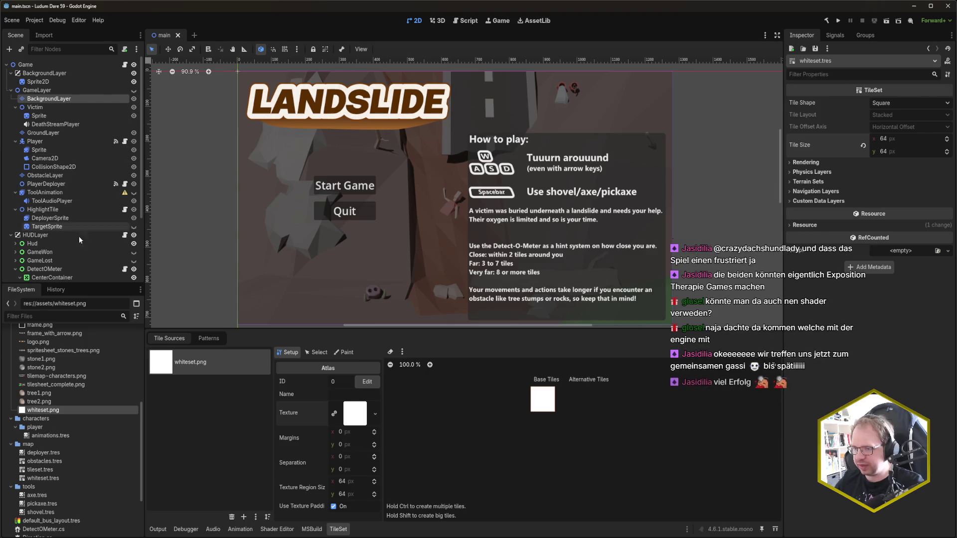
Step: Assign whiteset.tres as BackgroundLayer's TileSet, save the scene and run the game
click(49, 99)
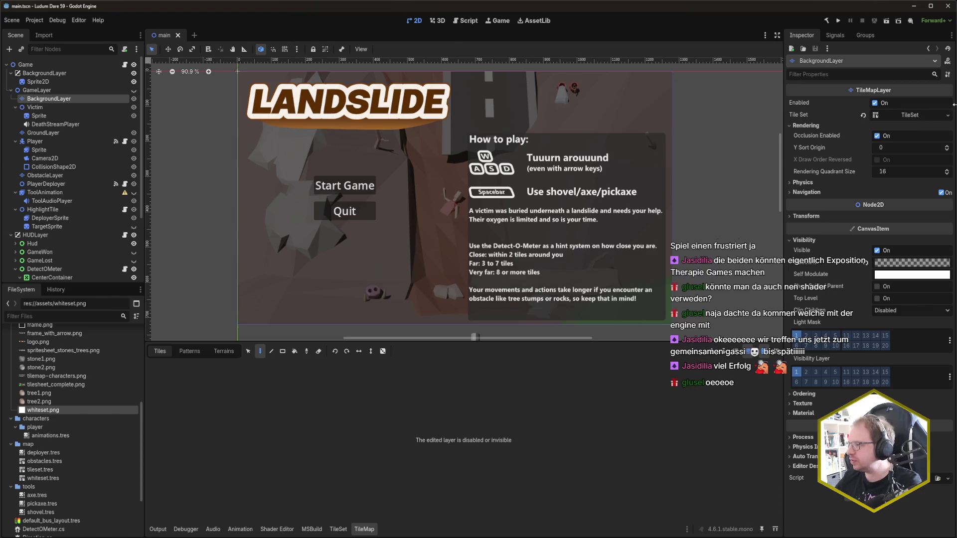
click(917, 116)
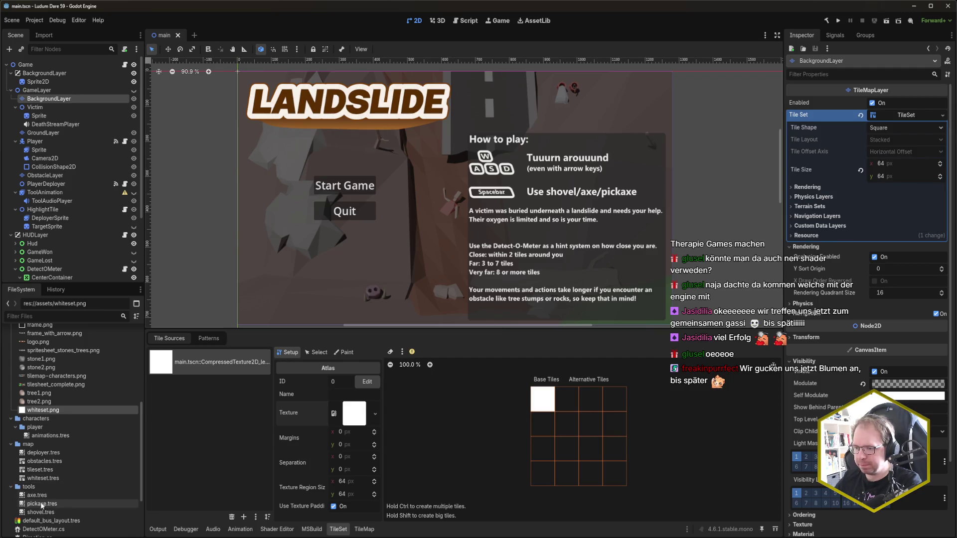
drag(42, 478, 907, 122)
key(ctrl+s)
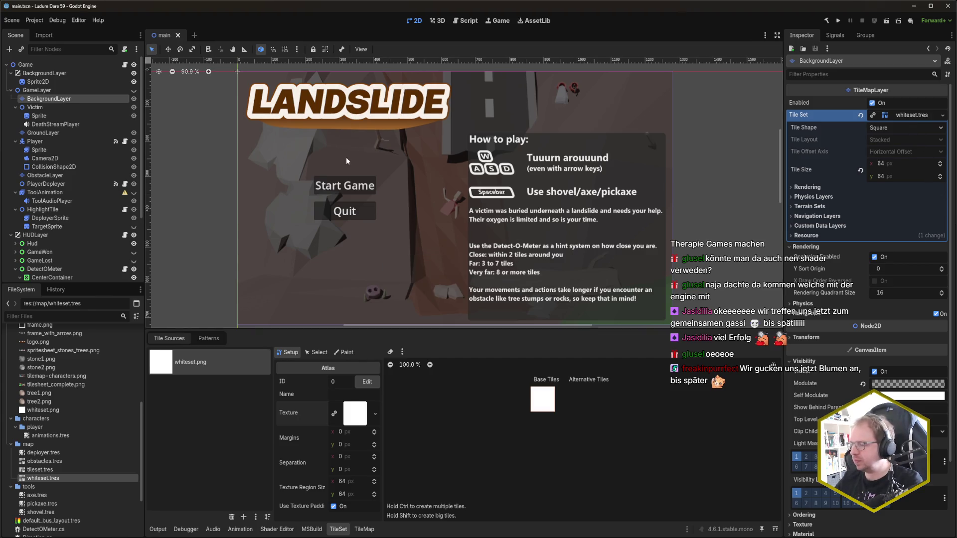
key(F5)
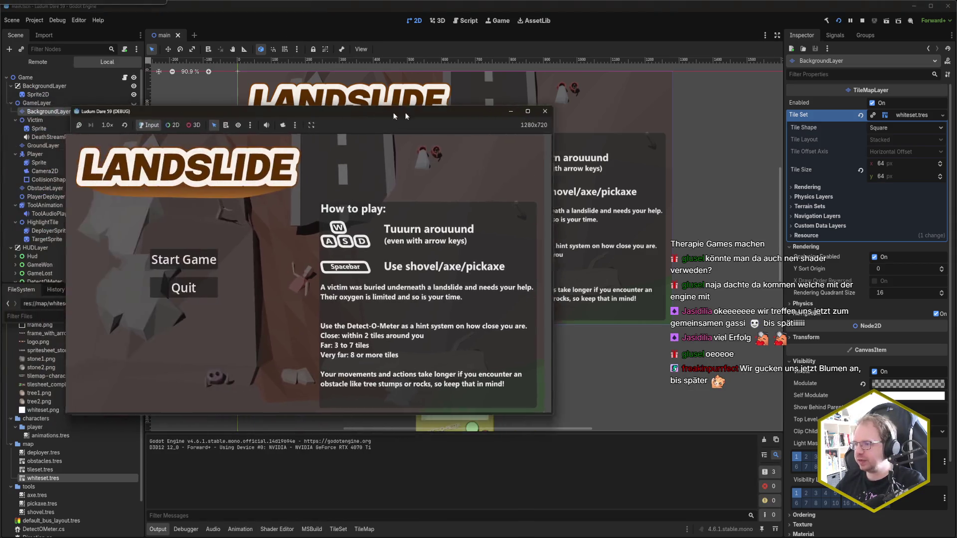
Step: Start a game at the rescue position, dig left and up, then walk back down the tunnel
click(278, 263)
click(394, 287)
key(Left)
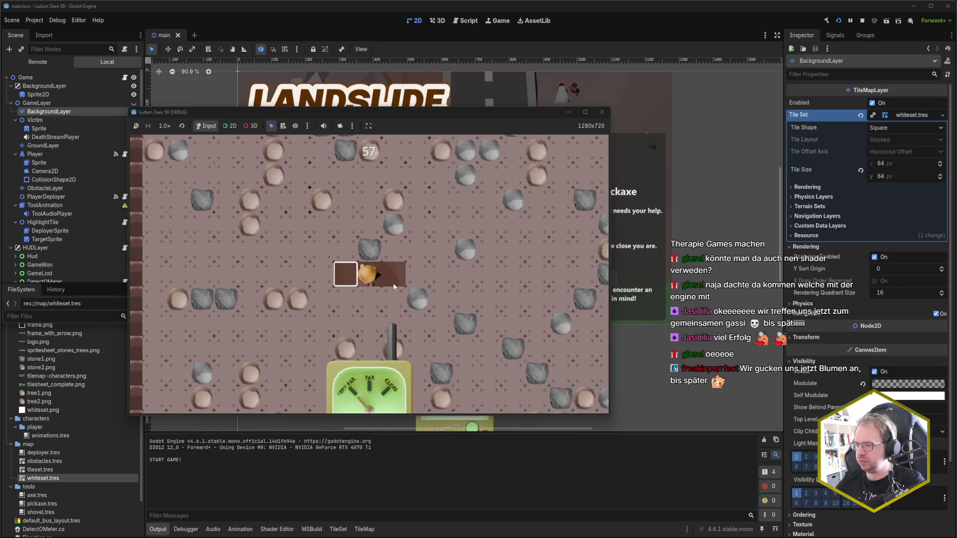
key(Left)
key(Left)
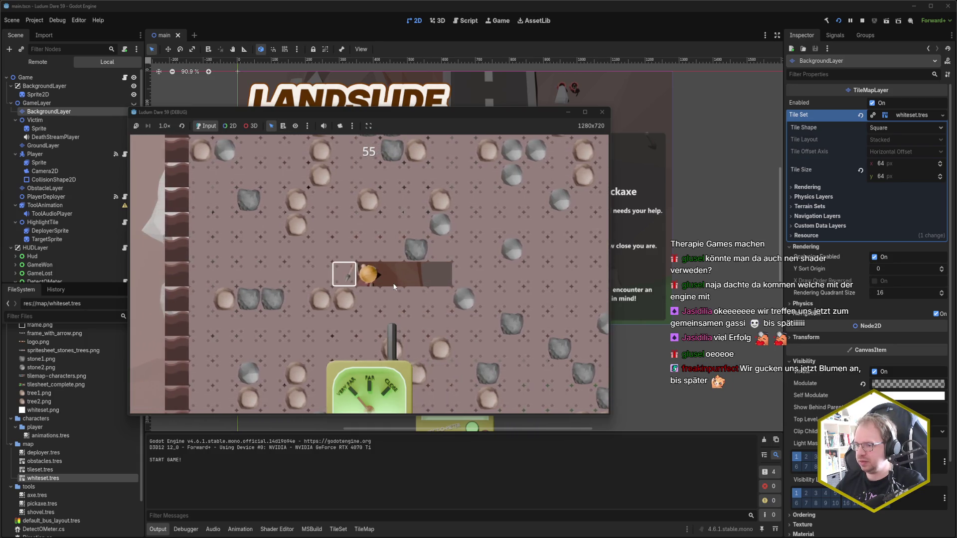
key(Left)
key(Up)
key(Up)
key(Up)
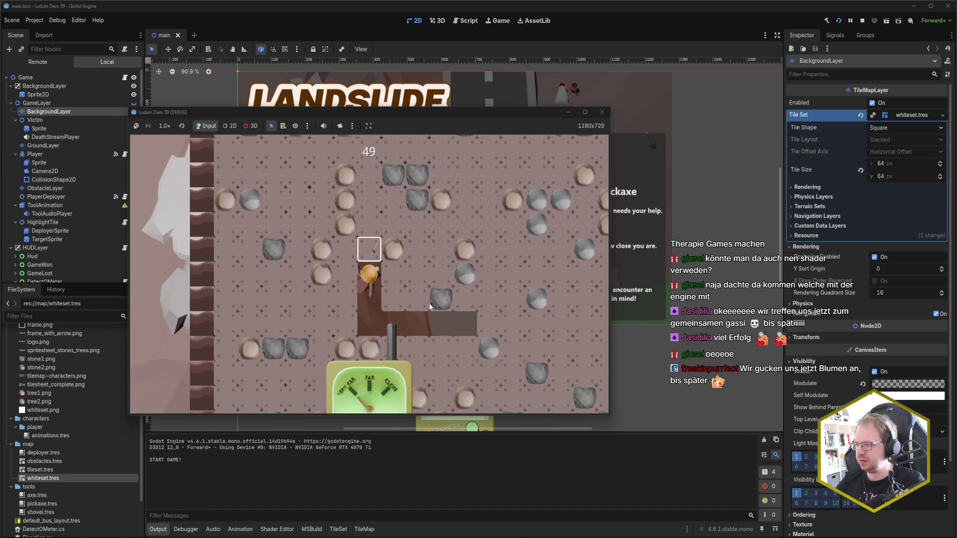
key(Up)
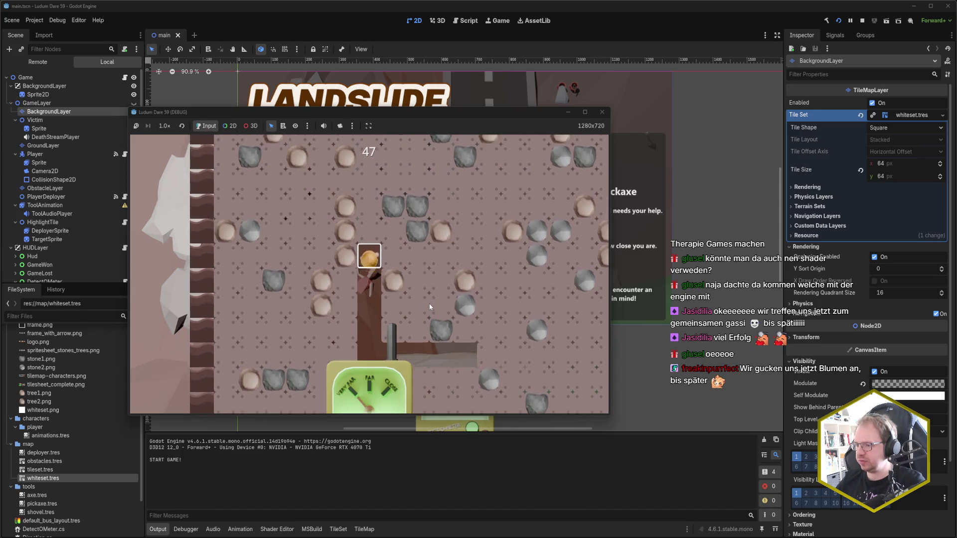
key(Up)
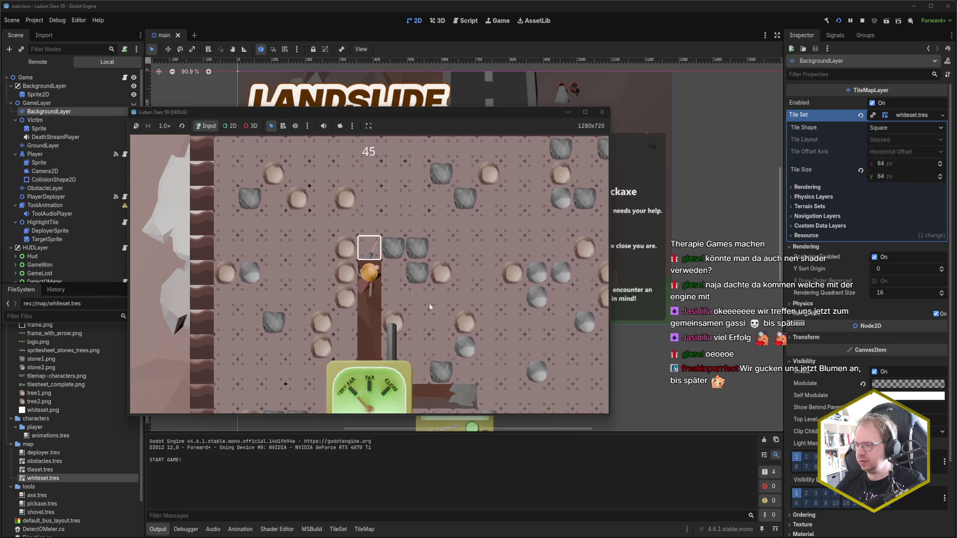
key(Up)
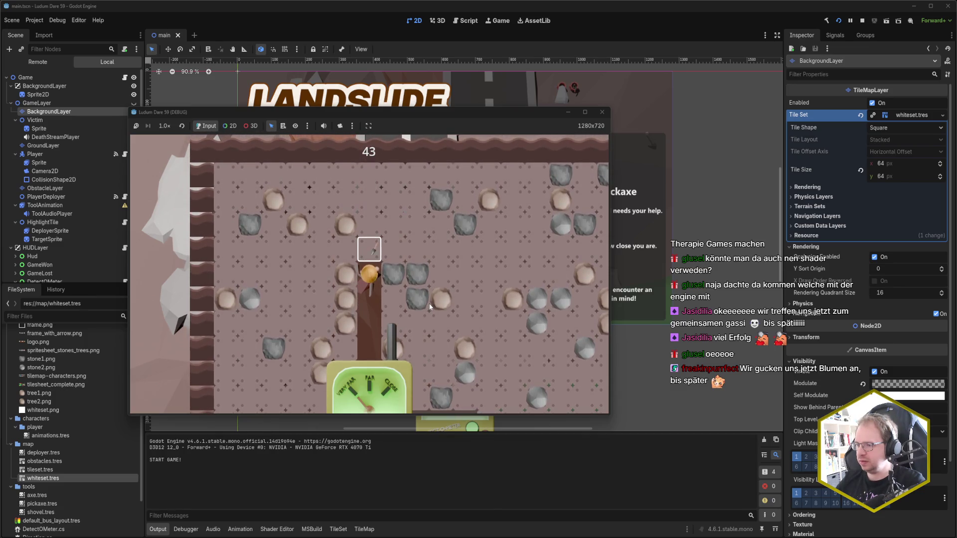
key(Down)
key(Down)
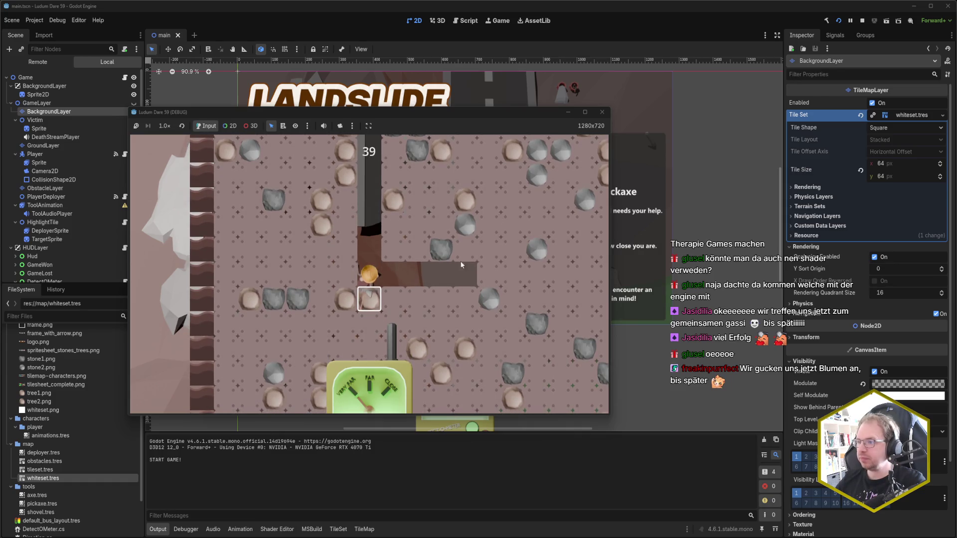
key(Down)
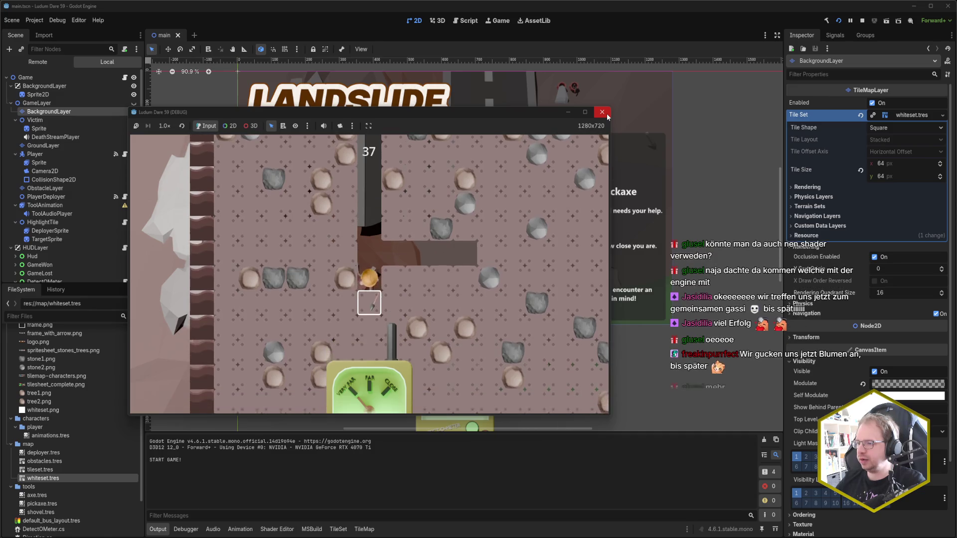
key(Down)
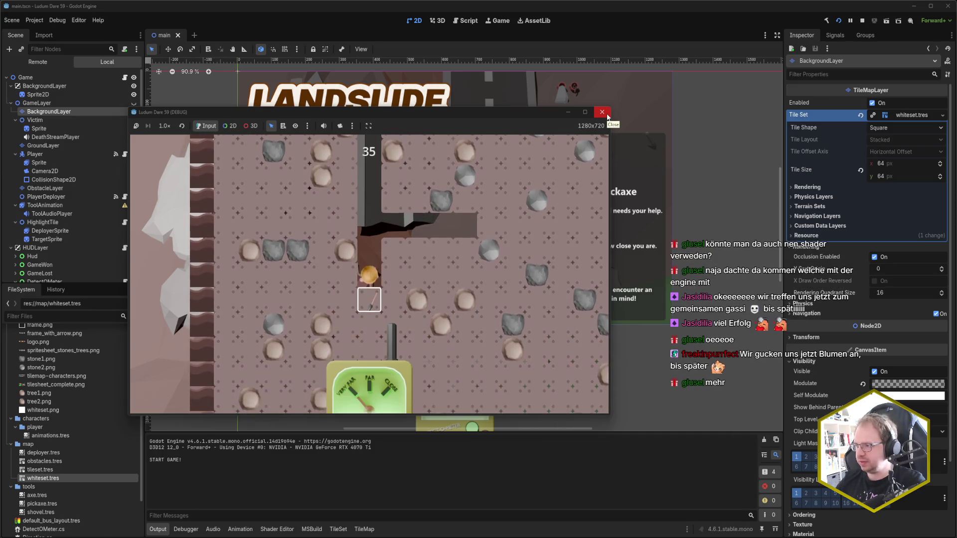
Step: Close the game and open BackgroundLayer's Modulate picker at its alpha field
click(602, 112)
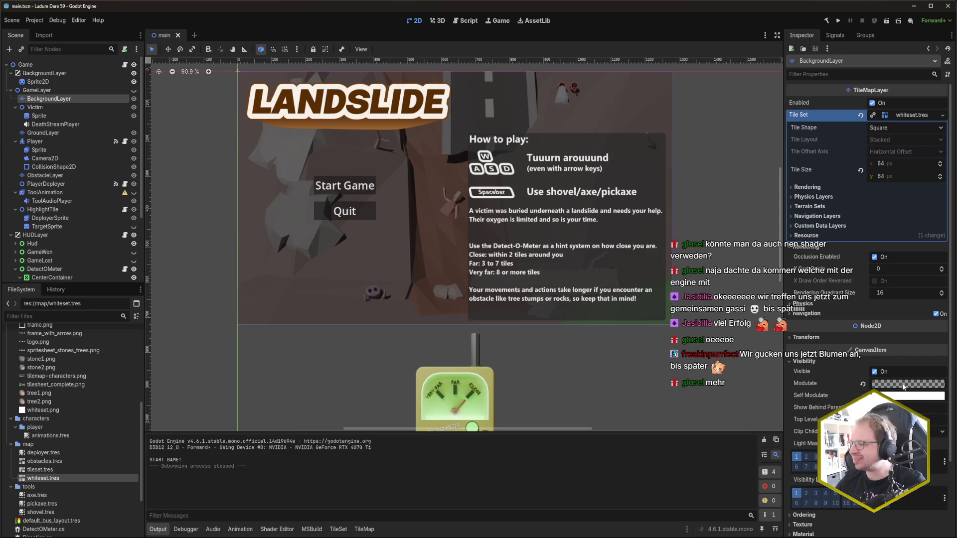
click(904, 385)
click(938, 324)
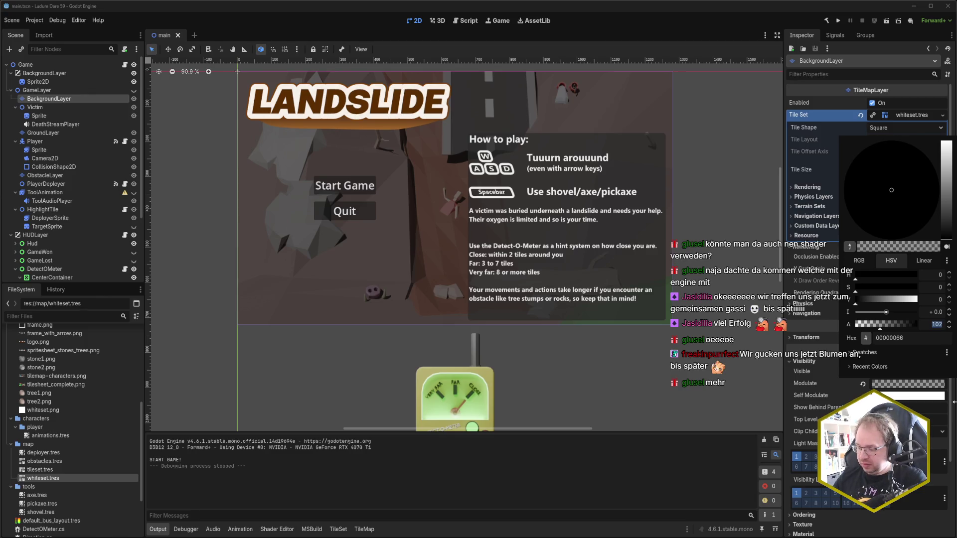
Step: Apply alpha 12 to BackgroundLayer's Modulate and run the project again
key(Return)
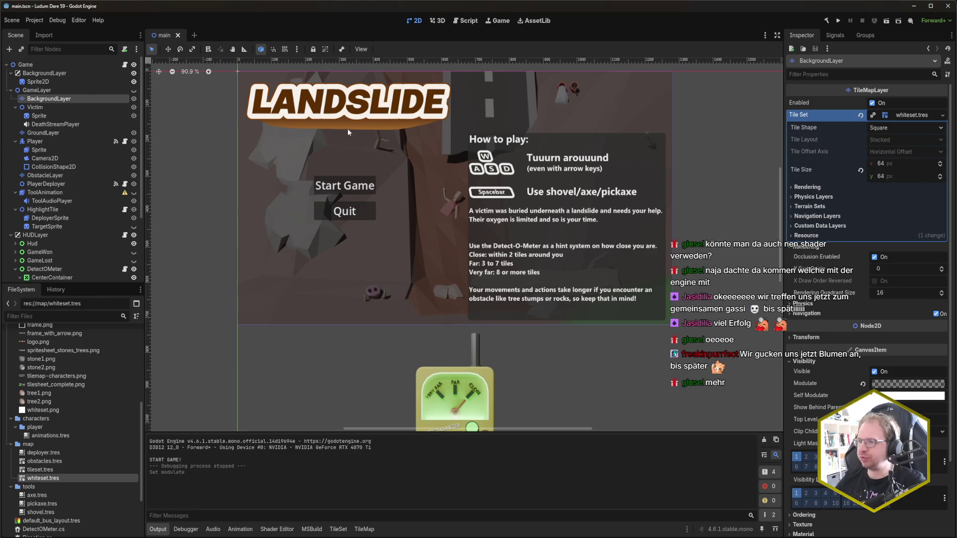
key(F5)
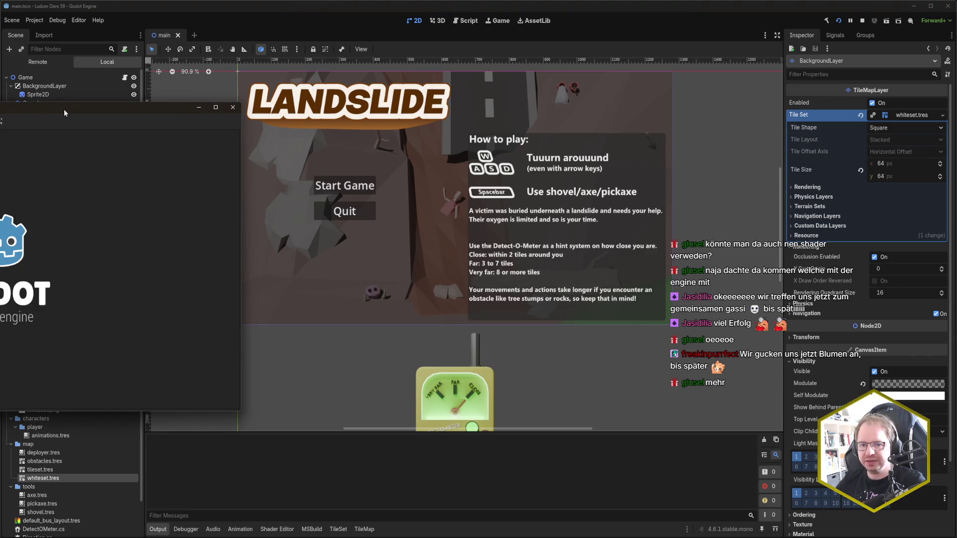
Step: Start a new game, drop the rescuer on a start tile and begin digging
click(322, 269)
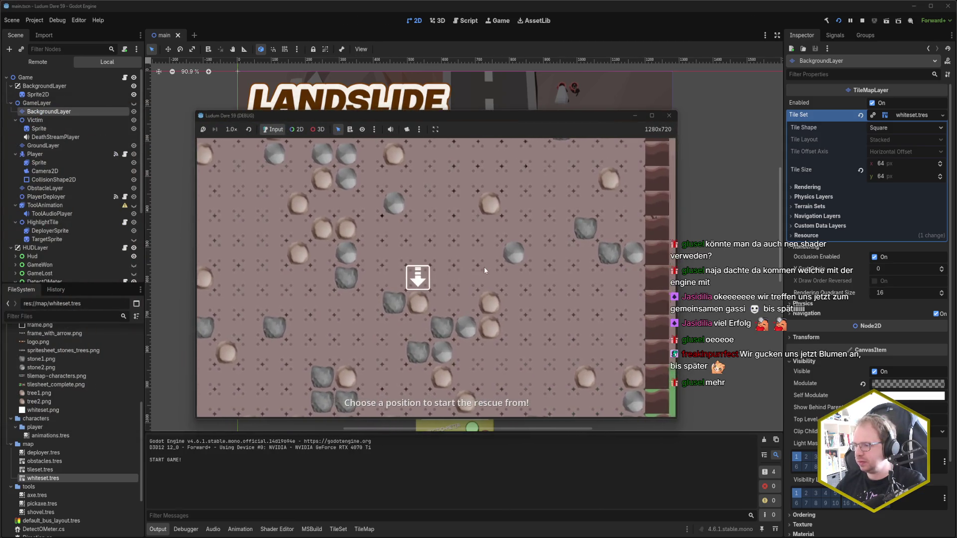
click(484, 271)
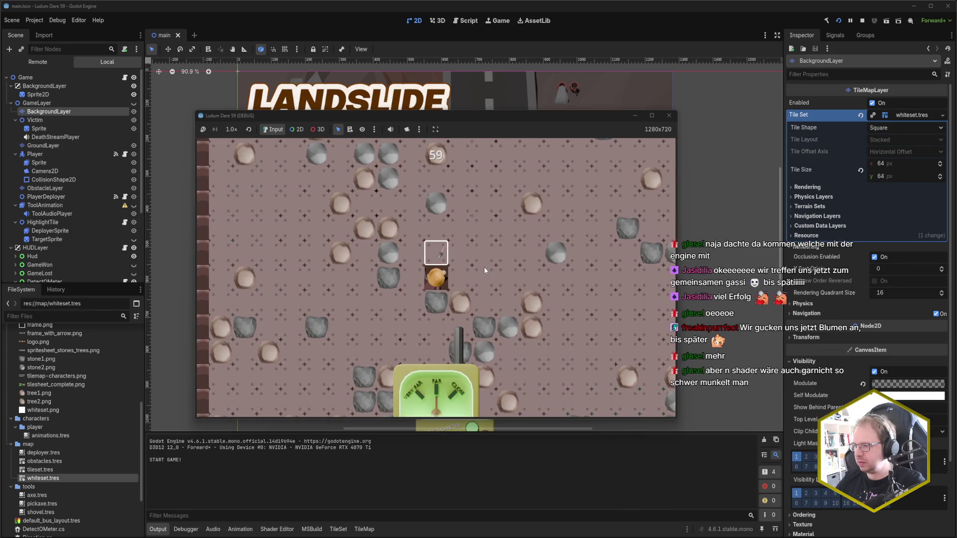
key(Up)
key(Right)
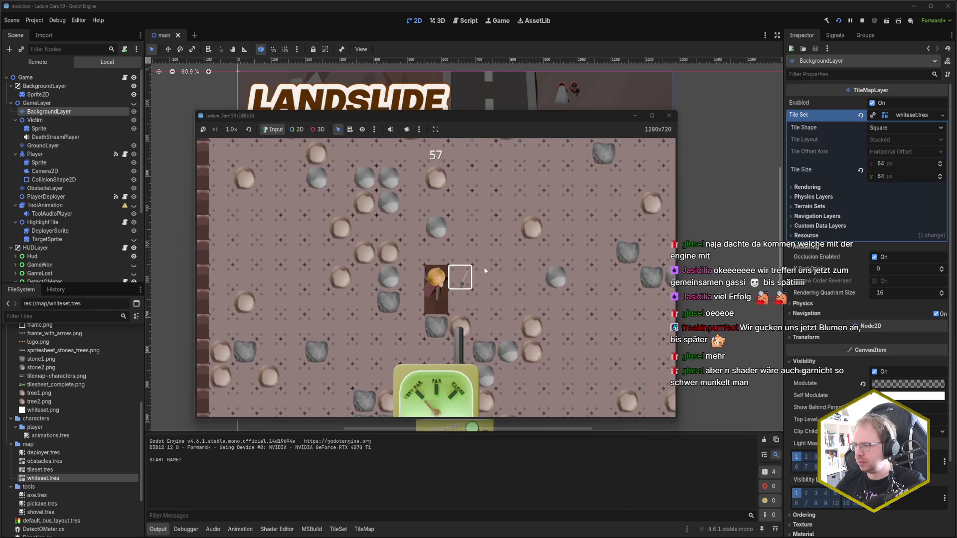
key(Up)
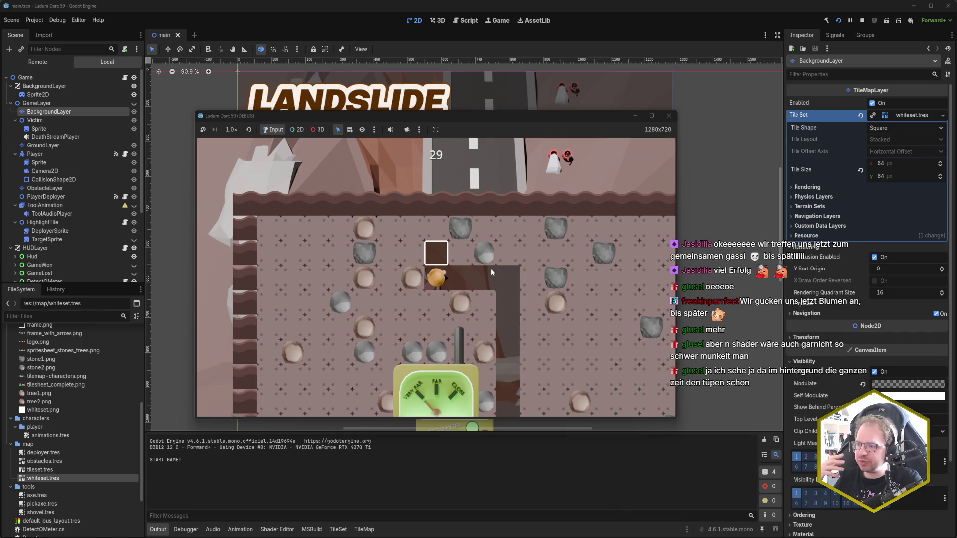
Step: Keep digging until the timer runs out, then close the game at the game-over screen
key(Up)
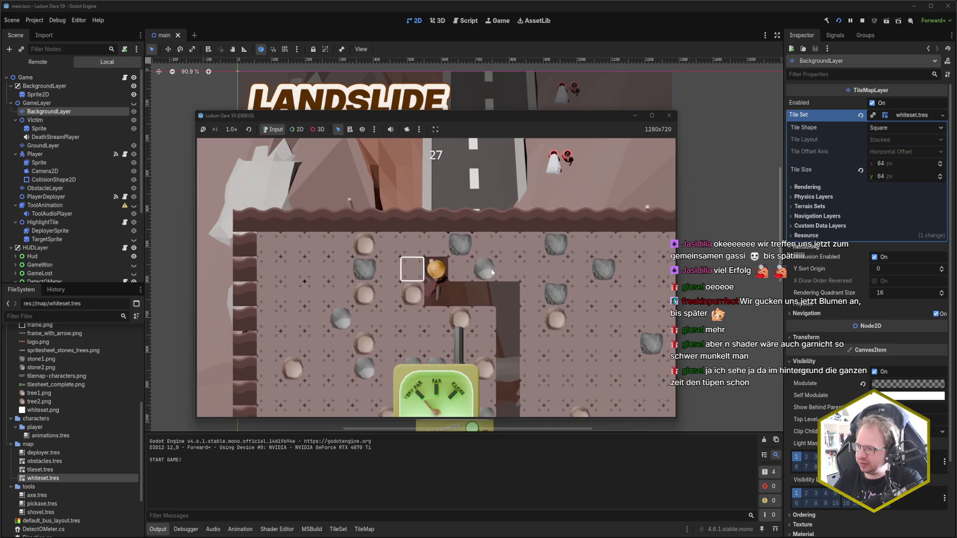
key(Left)
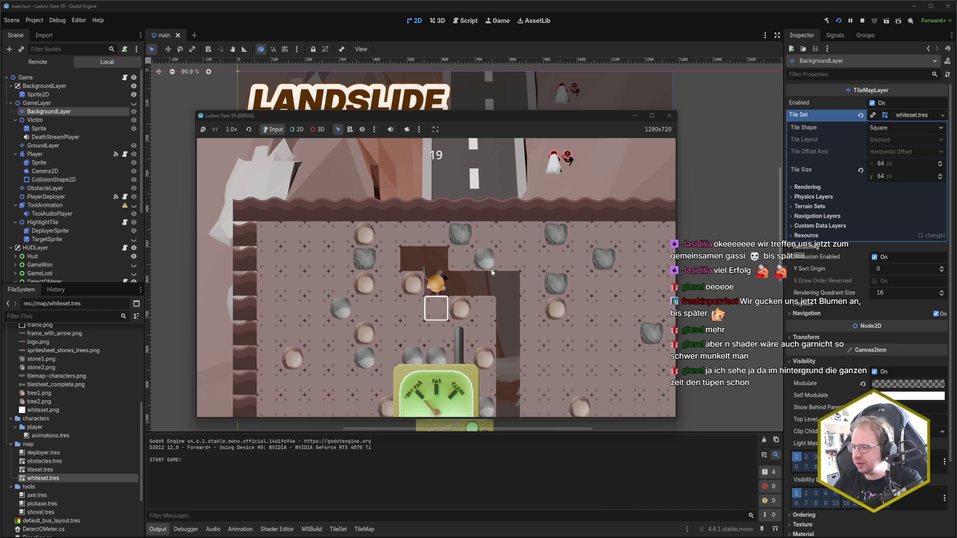
key(Down)
key(Down)
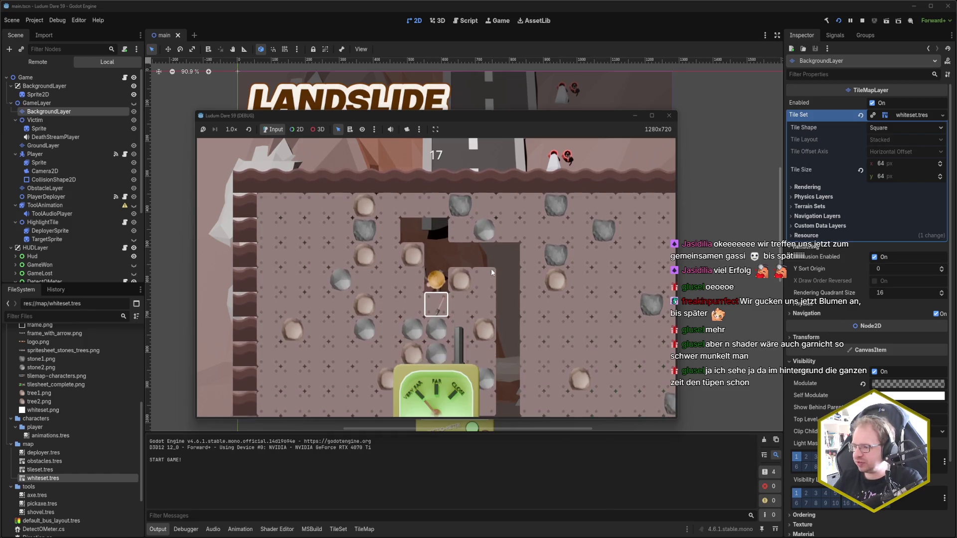
key(Down)
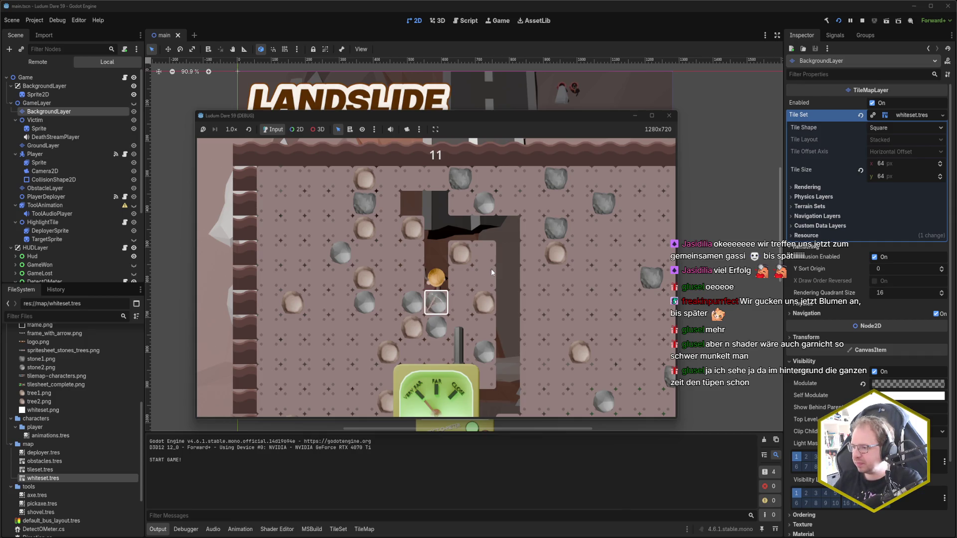
key(Right)
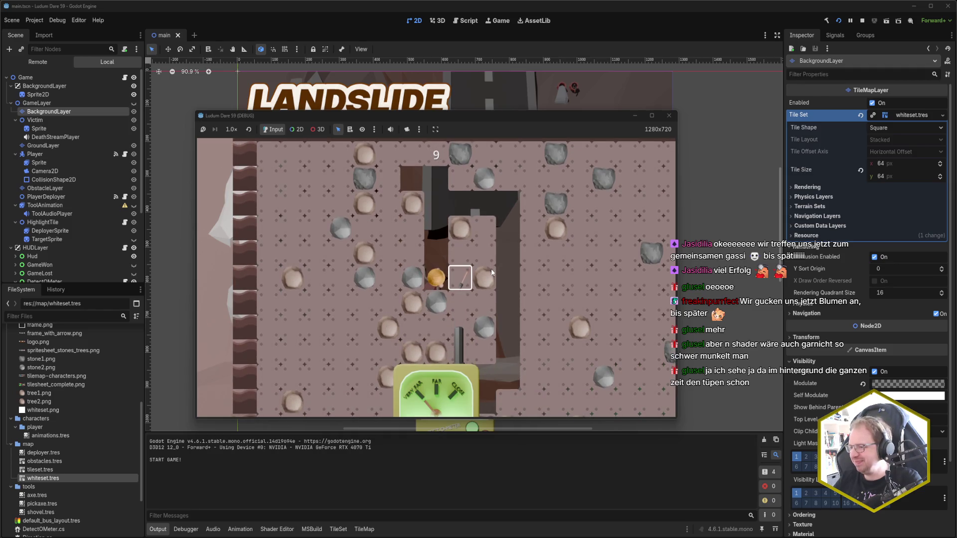
key(Right)
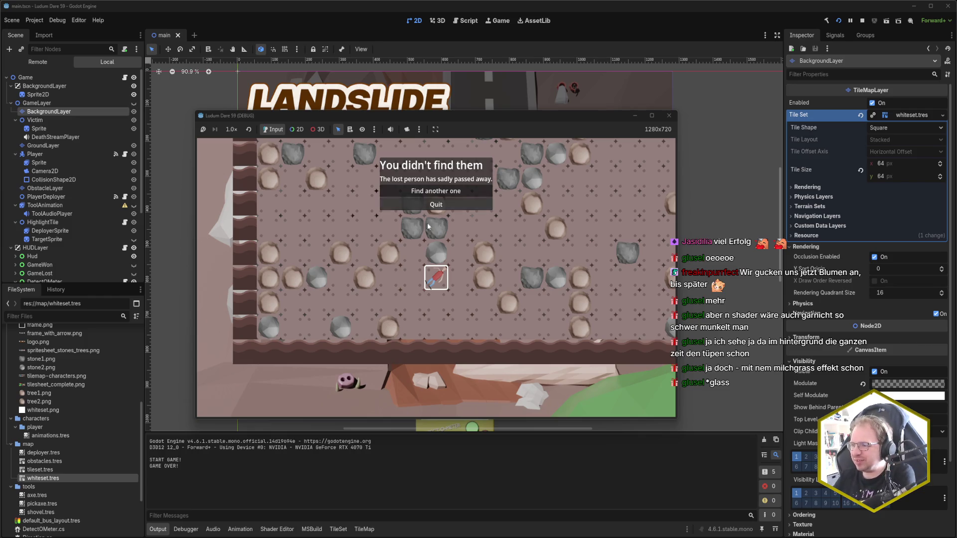
click(427, 206)
click(434, 273)
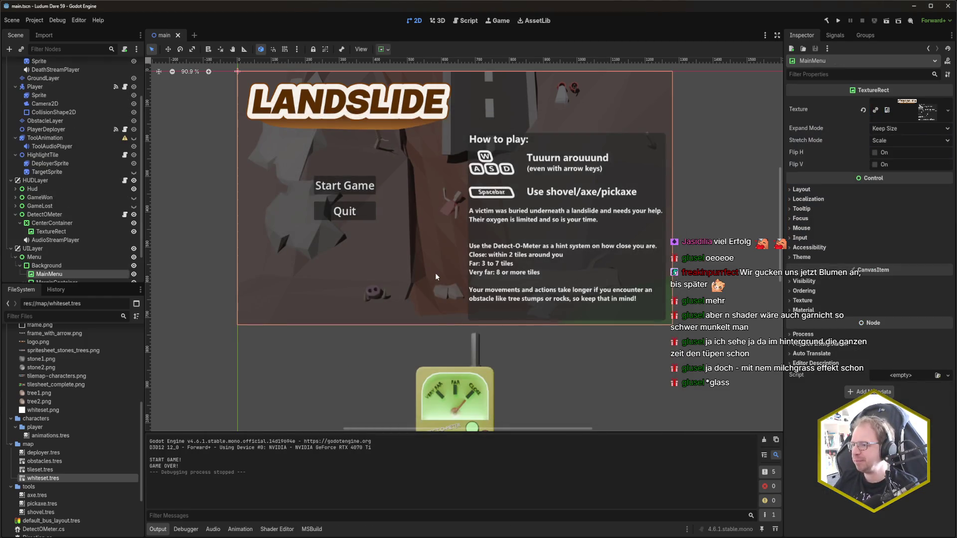
drag(644, 331, 642, 367)
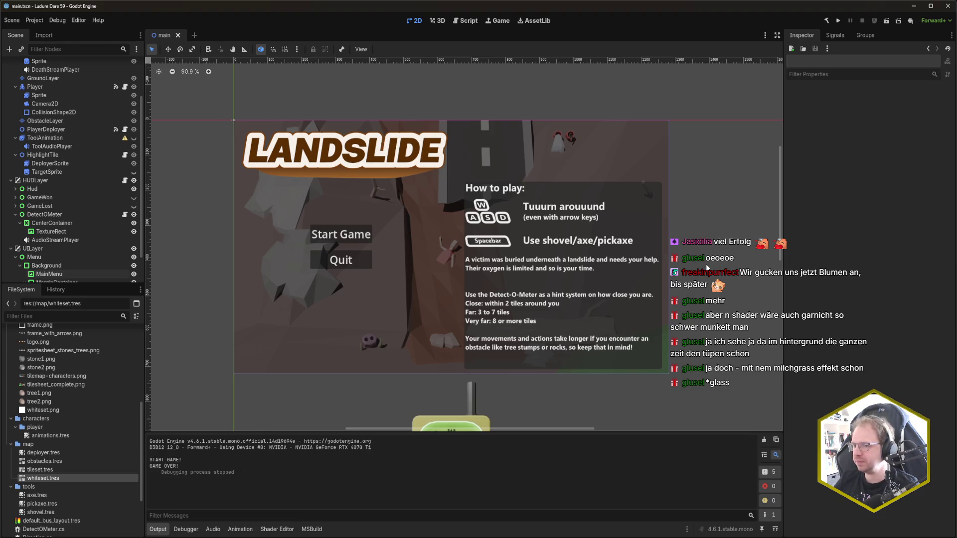
scroll(down, 3)
click(57, 239)
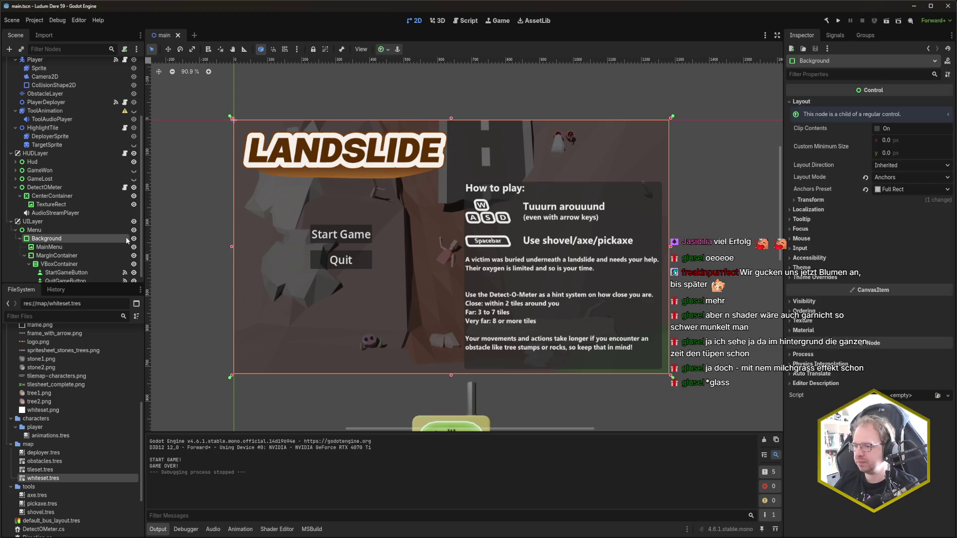
click(133, 239)
click(133, 239)
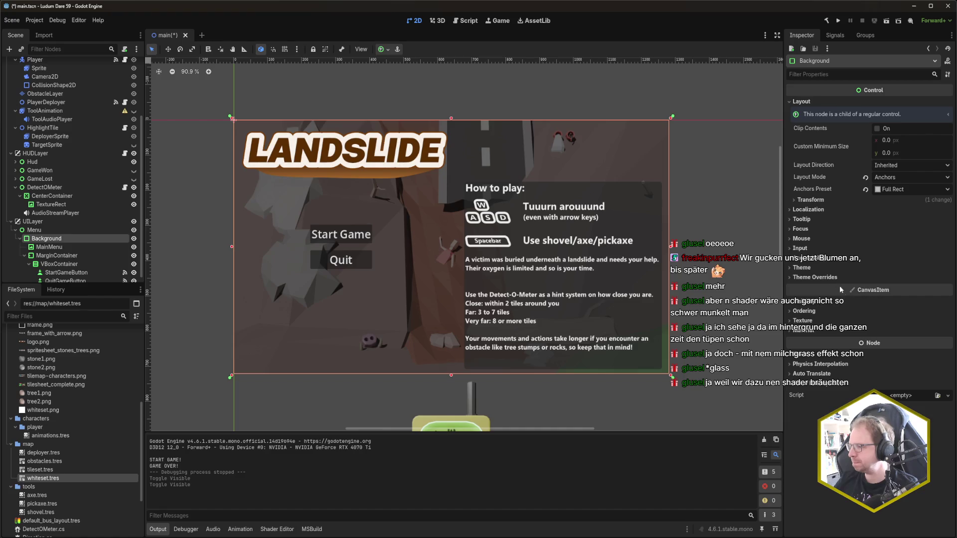
click(831, 278)
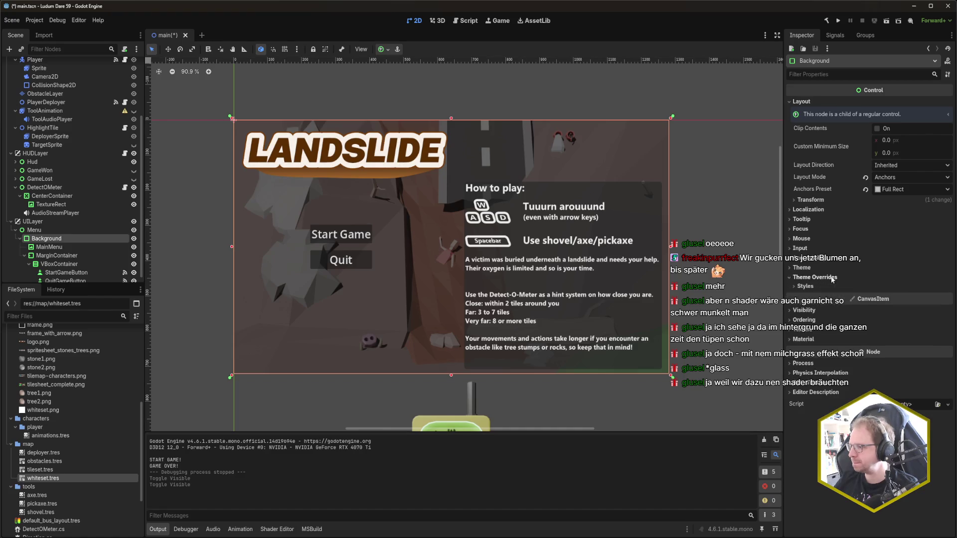
click(820, 280)
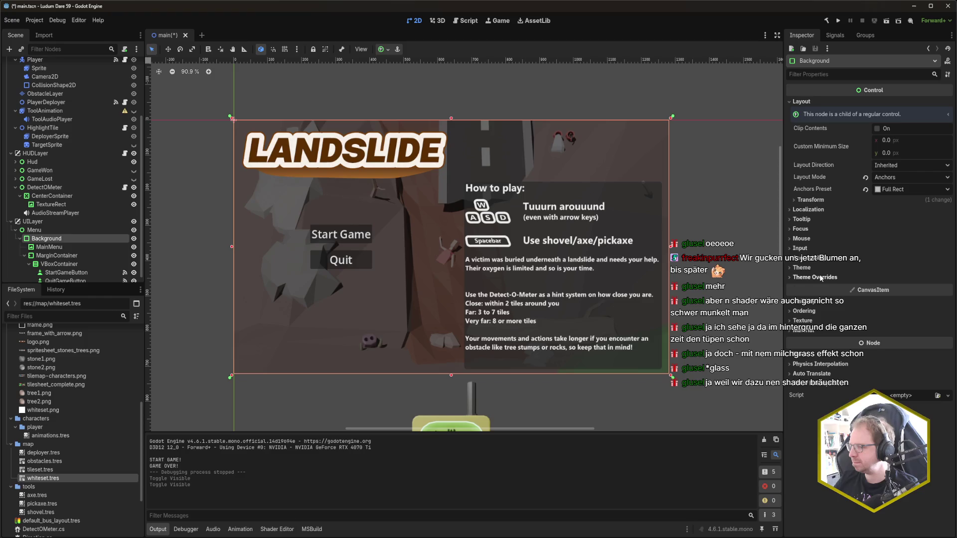
click(815, 269)
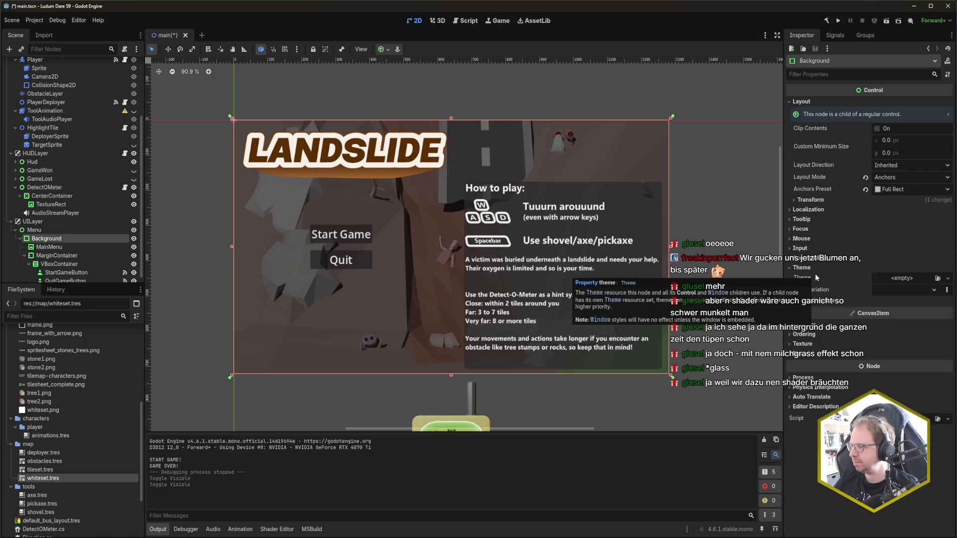
click(812, 270)
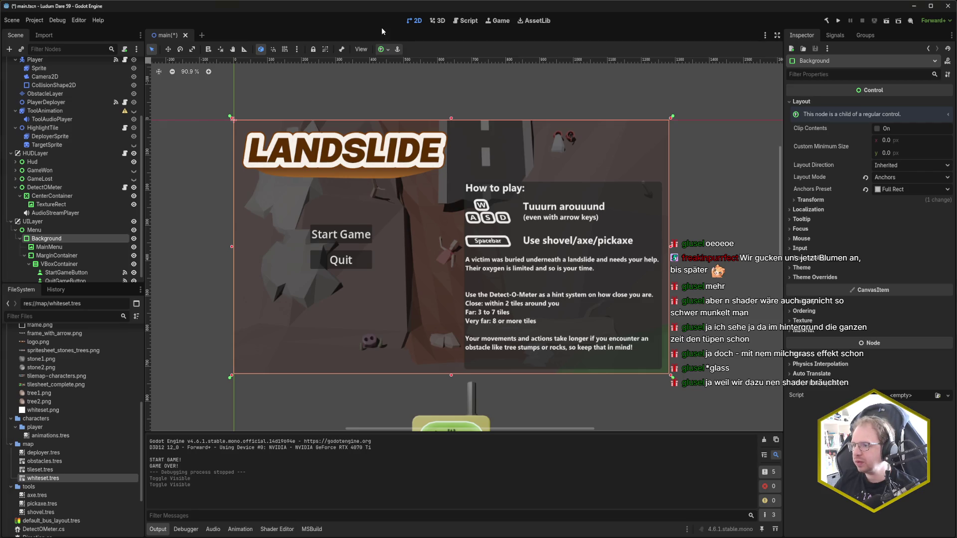
click(393, 83)
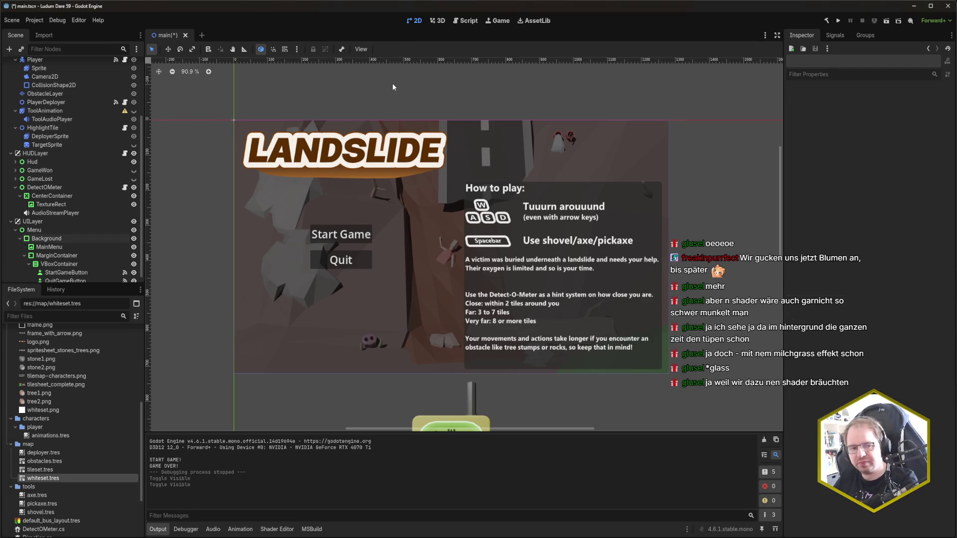
key(ctrl+s)
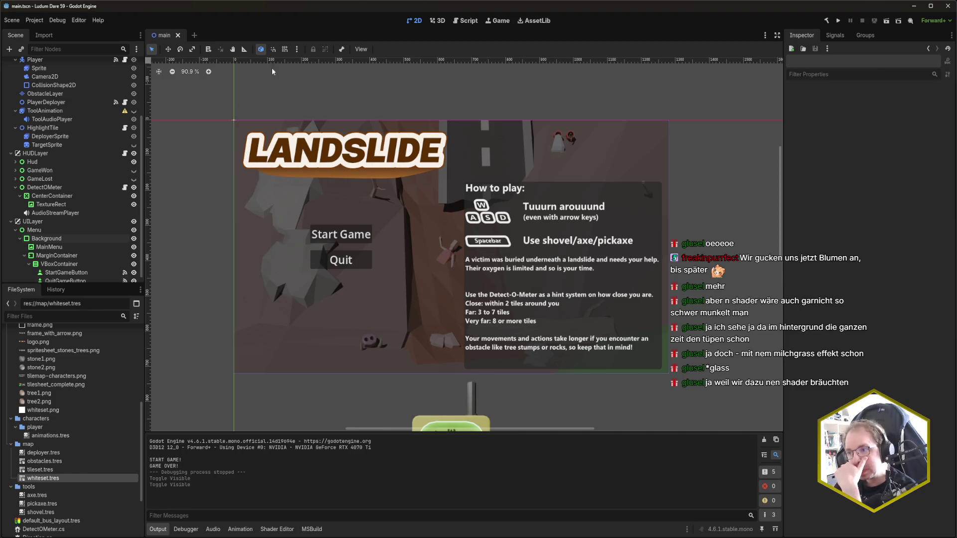
click(33, 20)
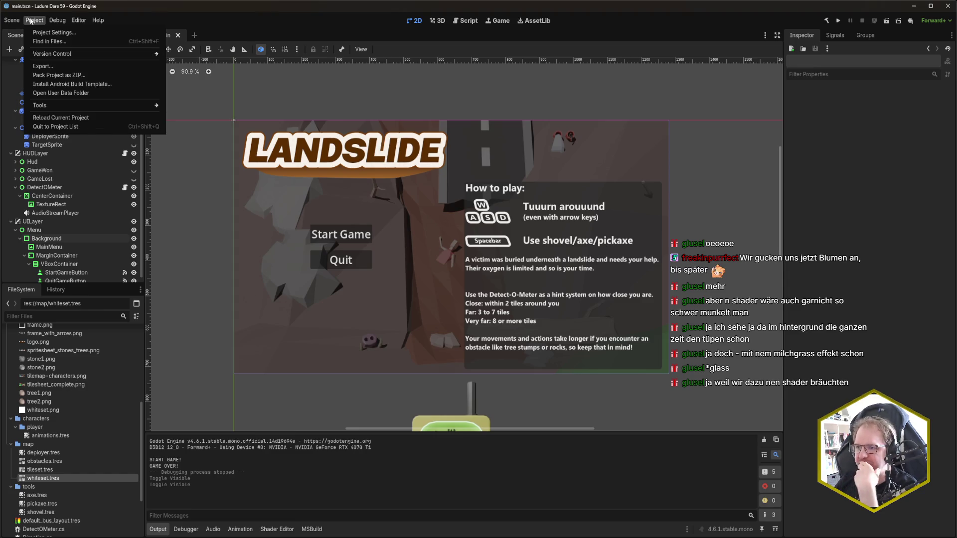
click(33, 20)
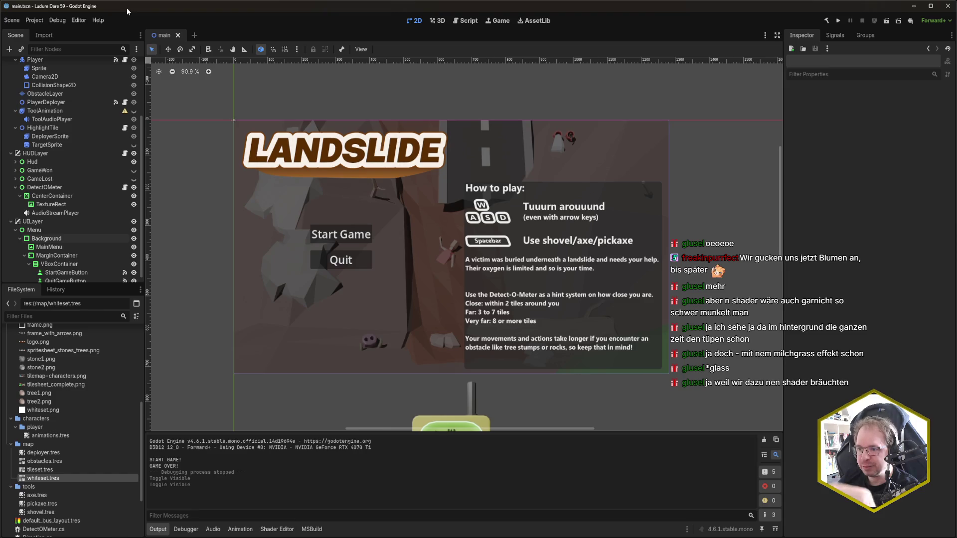
scroll(down, 3)
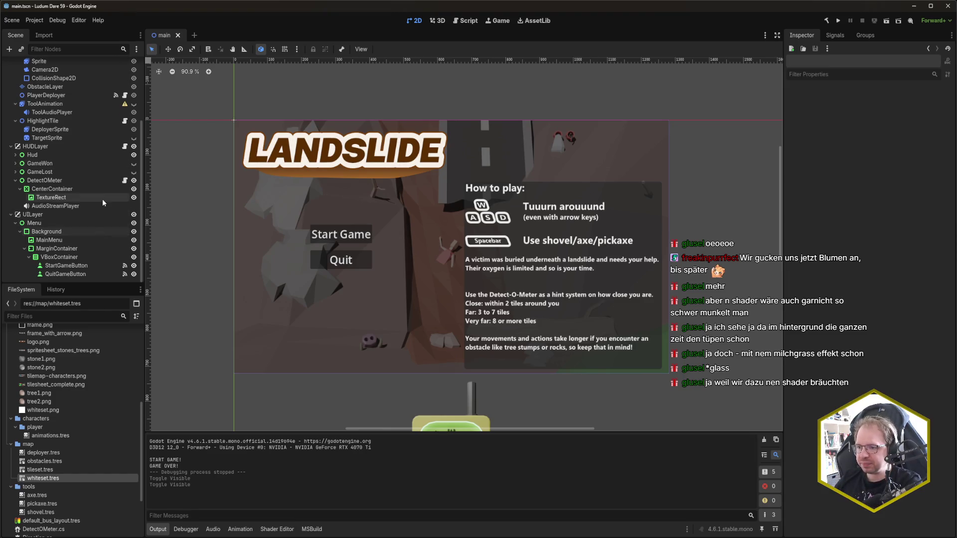
Step: Show GameWon and hide UILayer, briefly toggling GameLost on and off to compare
click(133, 164)
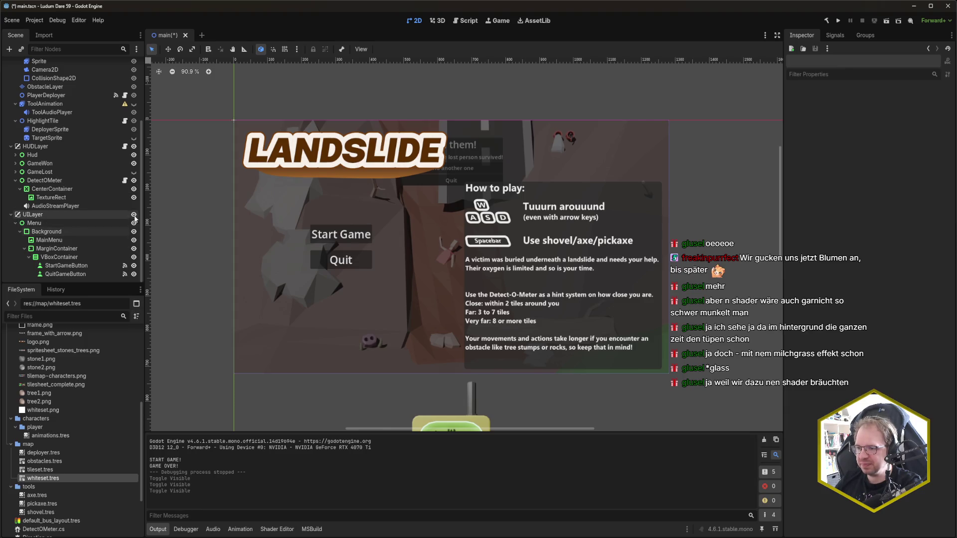
click(133, 215)
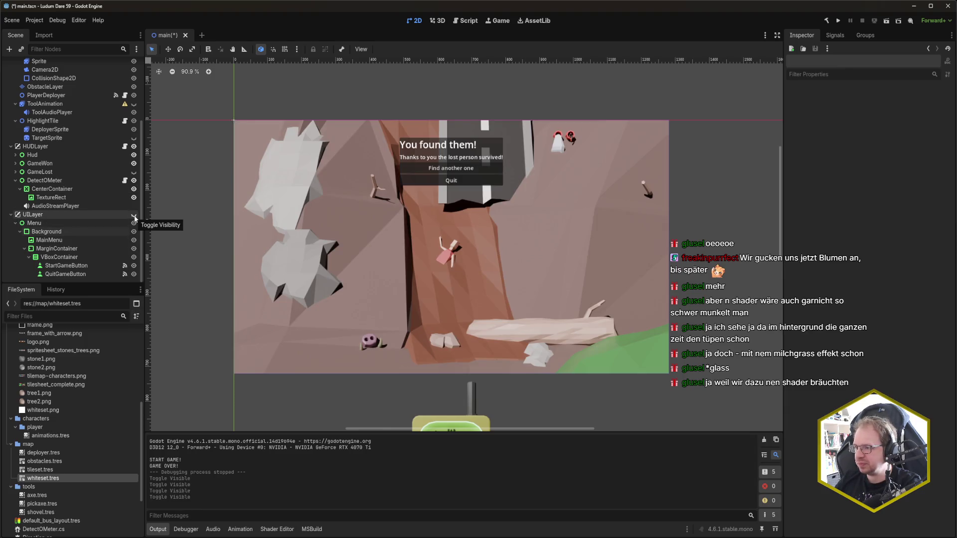
mouse_move(132, 380)
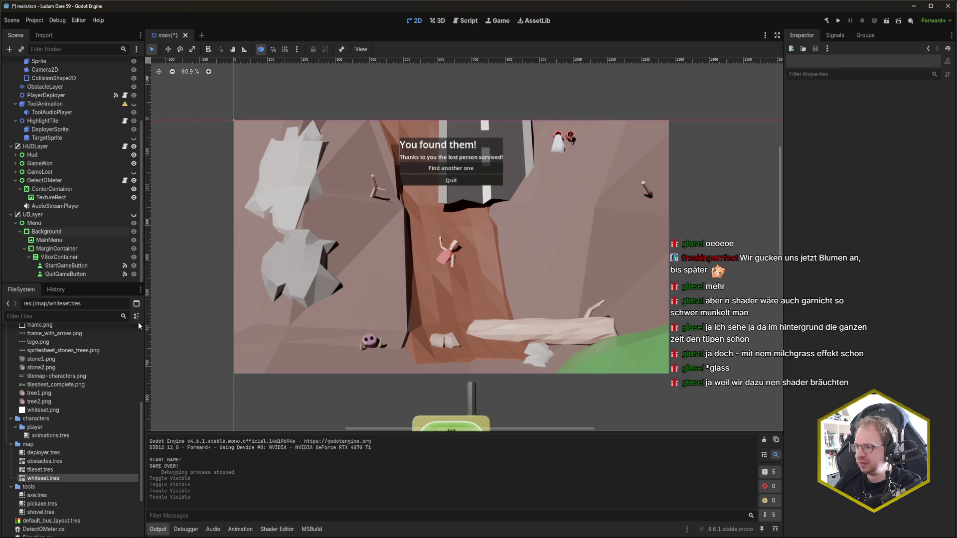
click(134, 163)
click(133, 171)
click(134, 172)
click(133, 163)
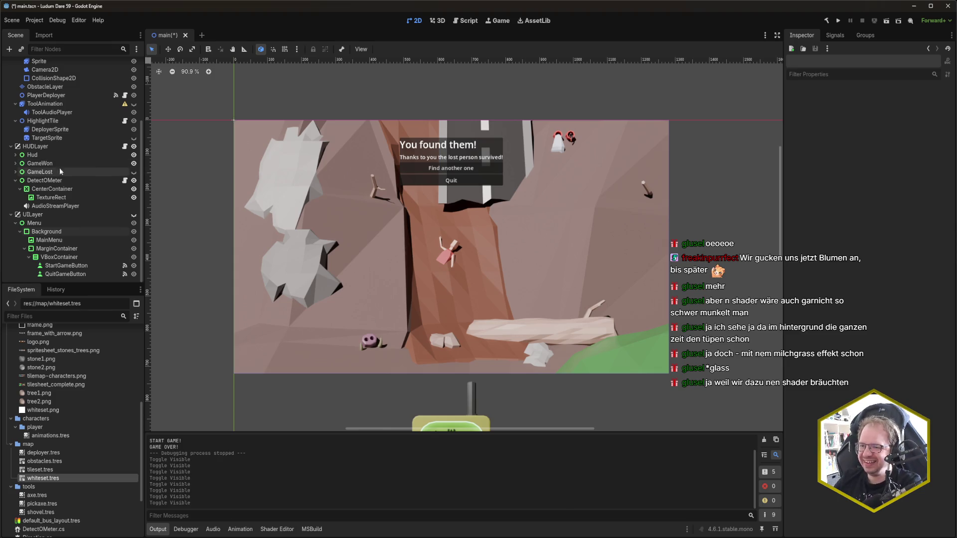
click(15, 163)
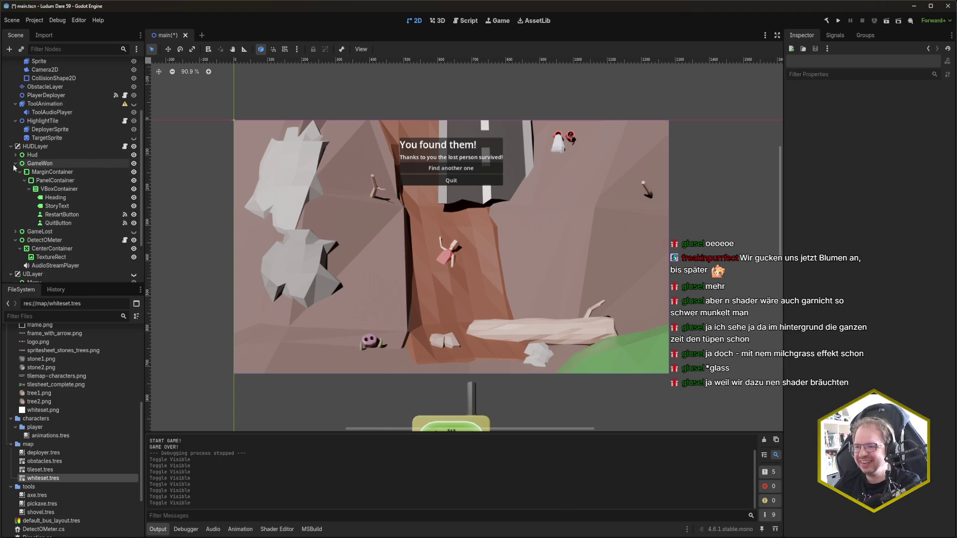
Step: Center the win screen's "You found them!" heading and save the scene
click(68, 199)
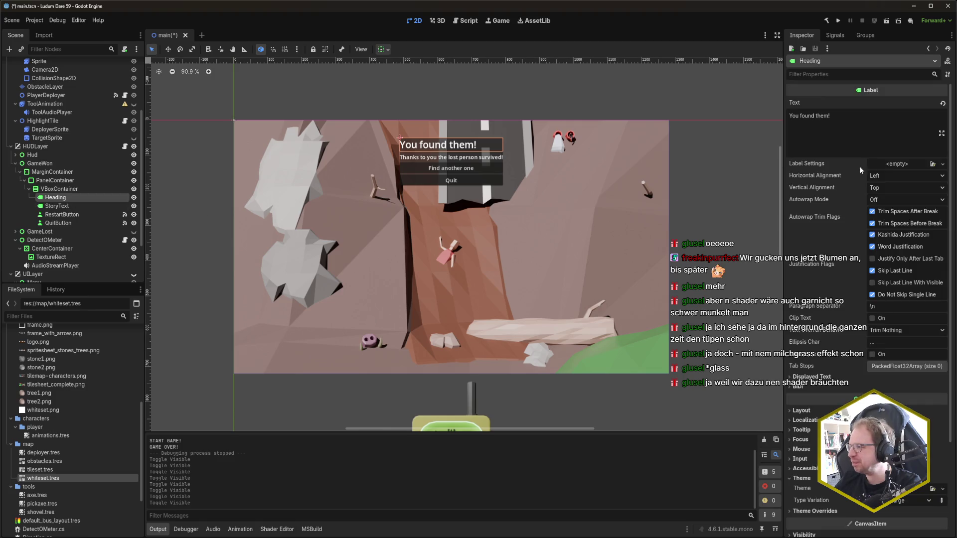
click(889, 178)
click(894, 200)
key(ctrl+s)
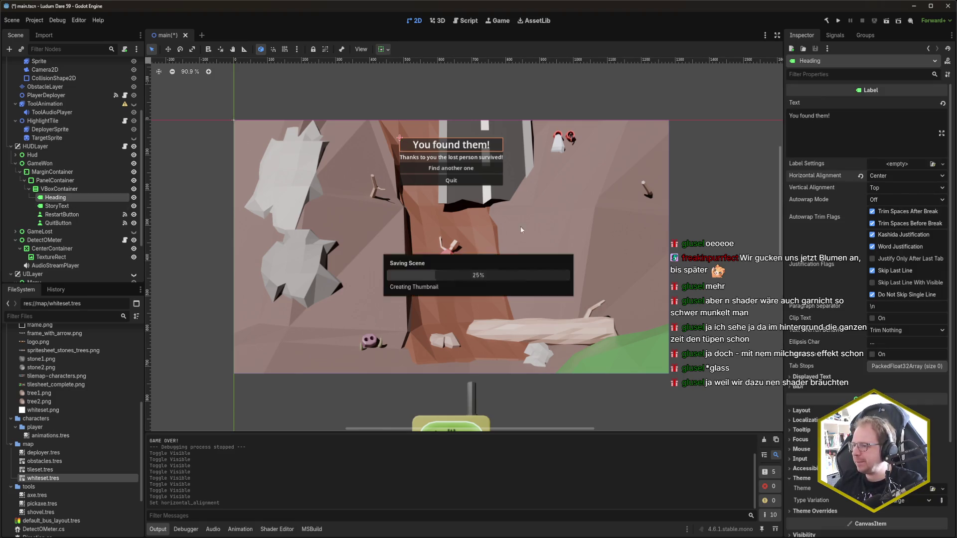
Step: Wrap the win screen's VBoxContainer in a new MarginContainer and save
click(80, 172)
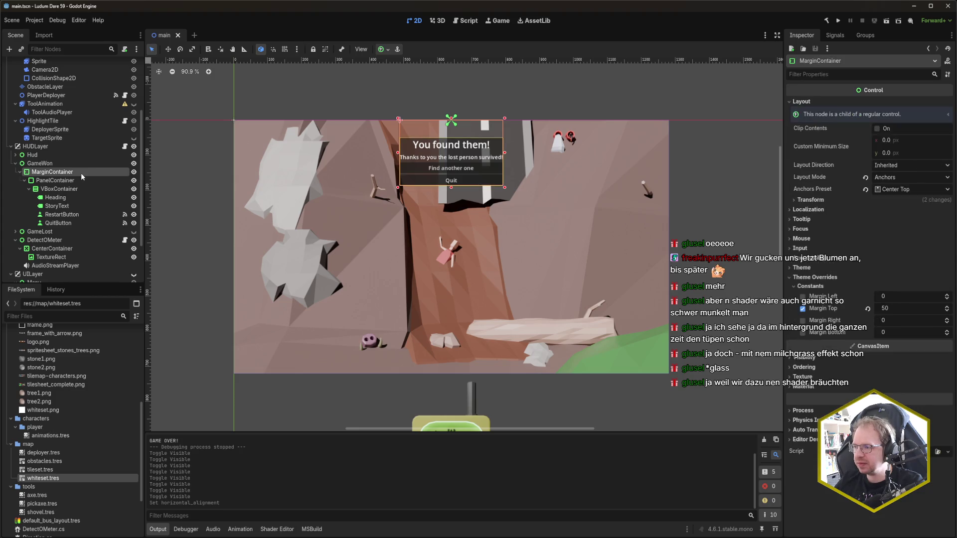
click(77, 181)
click(77, 189)
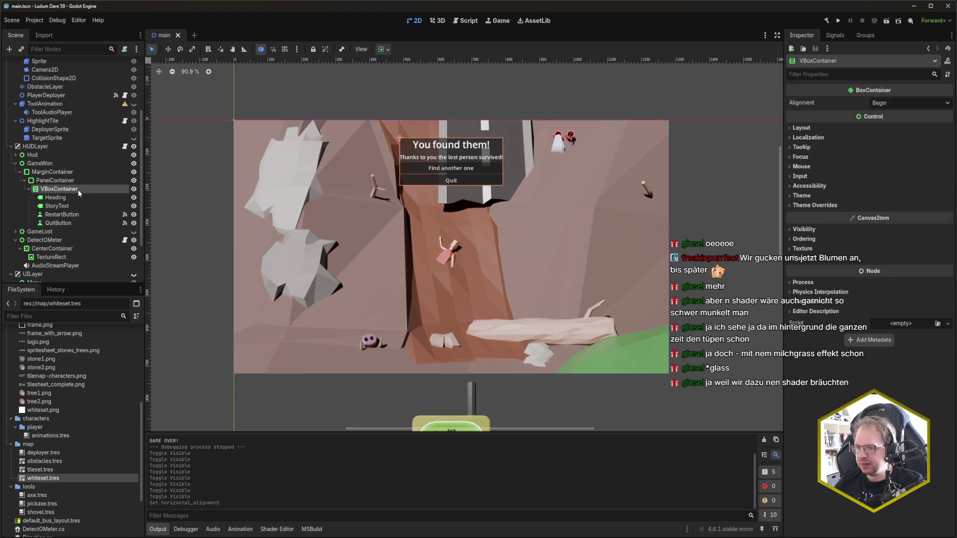
right_click(77, 189)
click(144, 322)
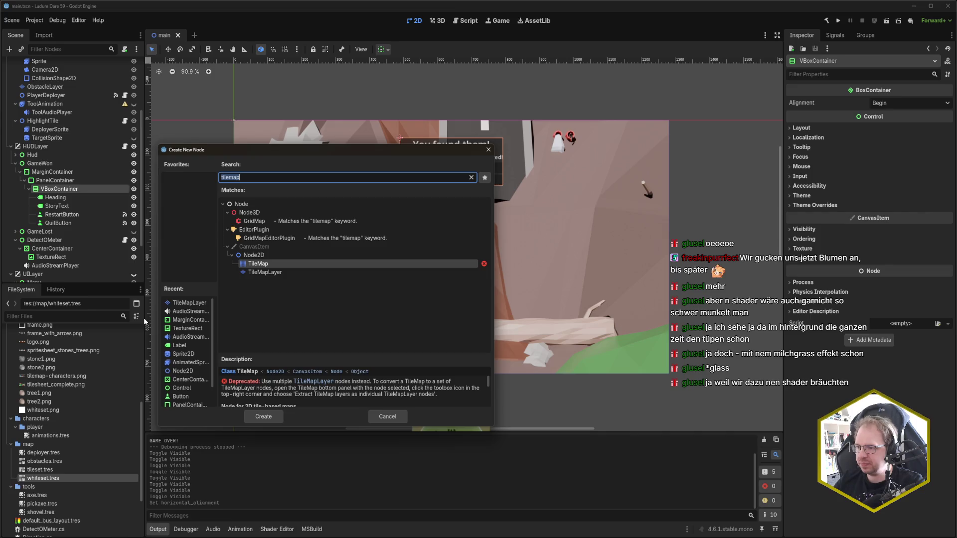
text(margin)
key(Return)
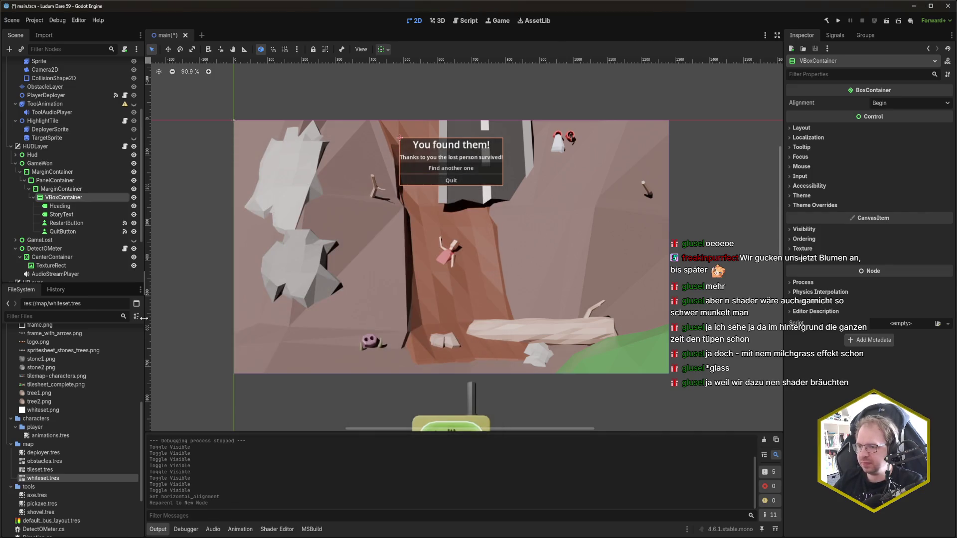
click(62, 189)
key(ctrl+s)
Step: Override the win MarginContainer's left, top, right and bottom margins to 10 and save
click(811, 179)
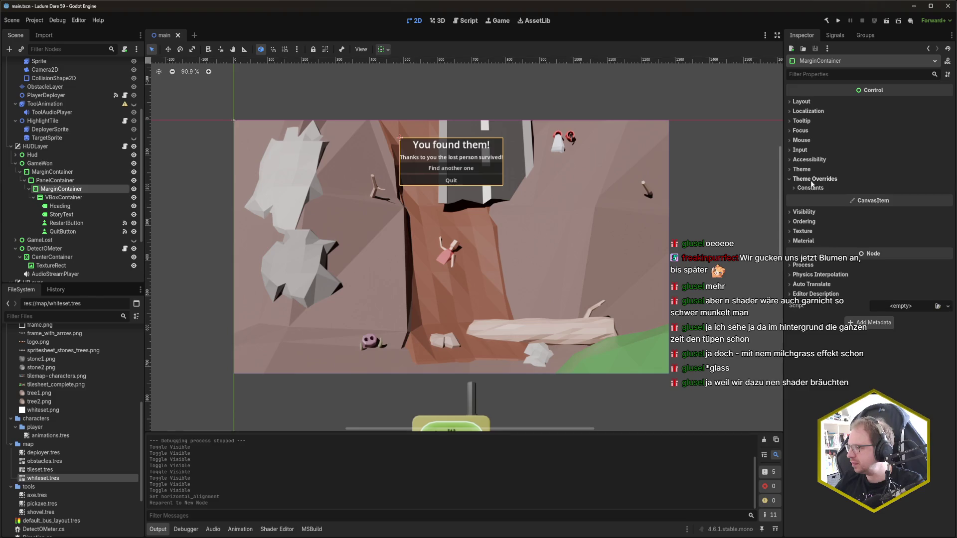
click(810, 188)
click(802, 197)
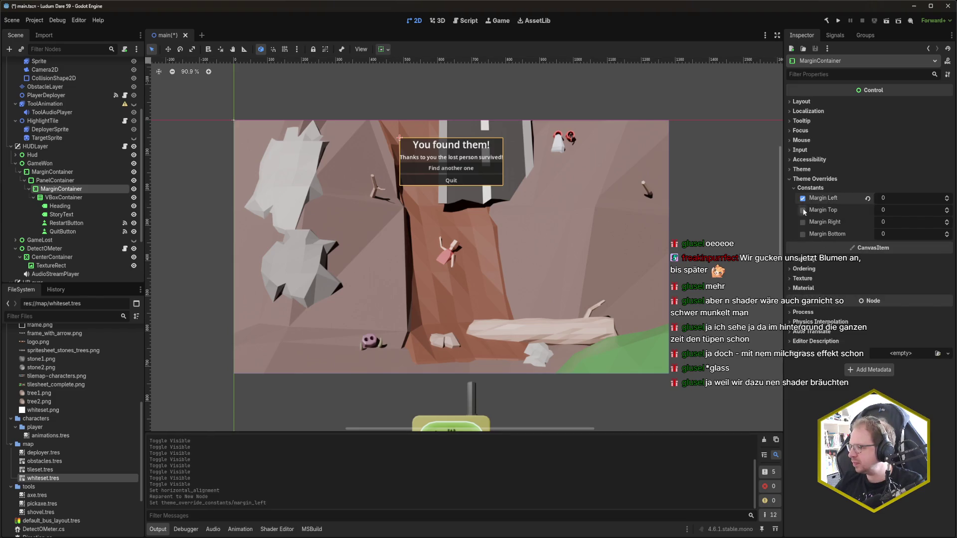
click(802, 210)
click(802, 222)
click(802, 234)
text(10)
key(Tab)
text(10)
key(Tab)
key(Return)
key(ctrl+s)
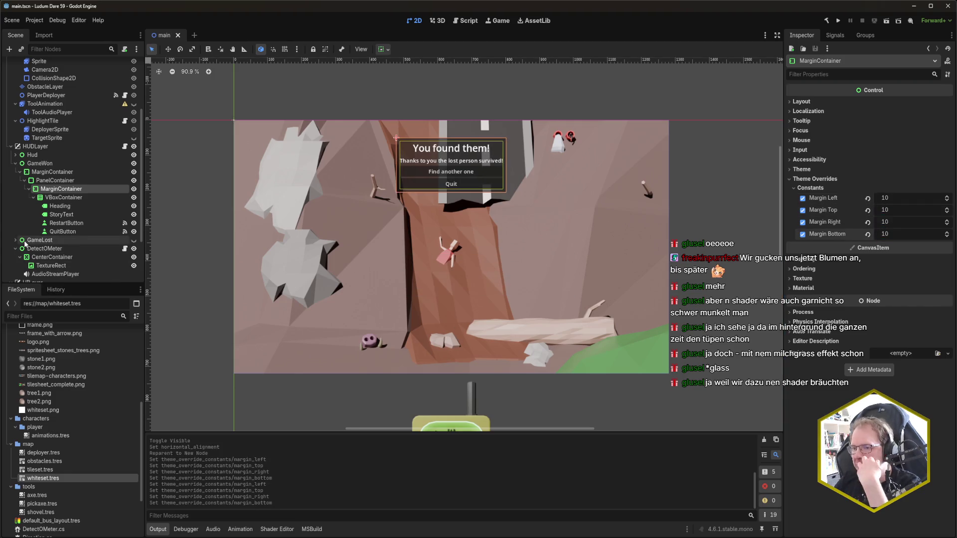
Step: Center the lose screen's heading text and save the scene
click(15, 239)
scroll(down, 3)
click(56, 220)
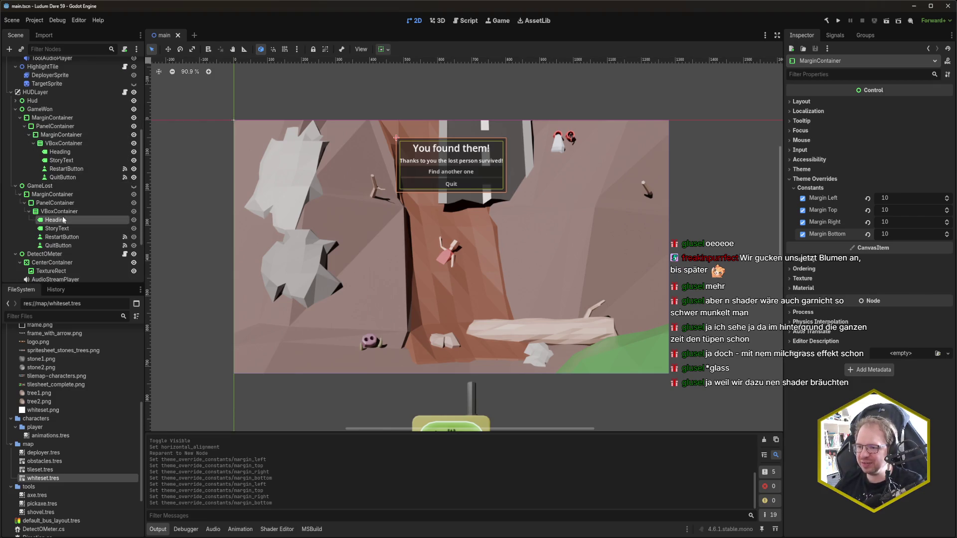
click(906, 175)
click(901, 198)
key(ctrl+s)
Step: Wrap the lose screen's VBoxContainer in a new MarginContainer
right_click(63, 211)
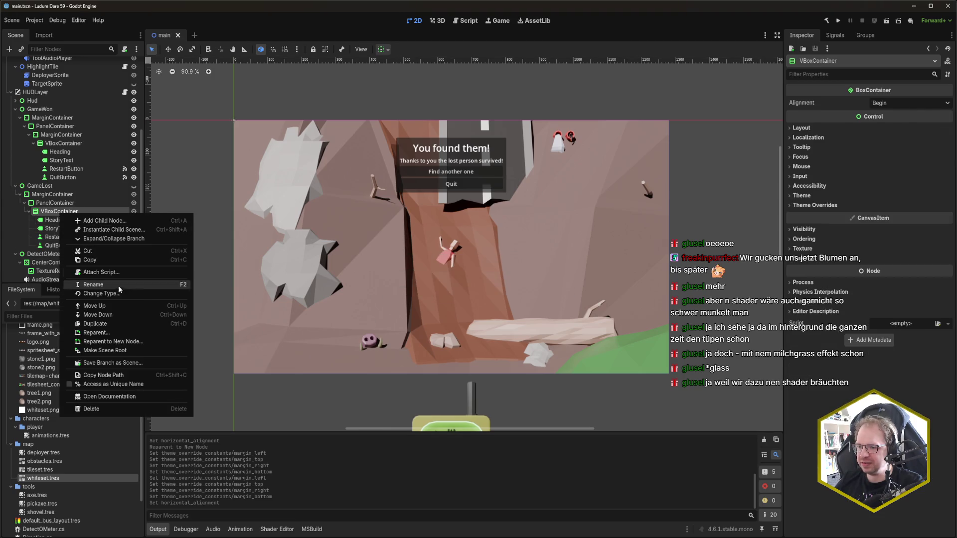
click(170, 342)
double_click(168, 302)
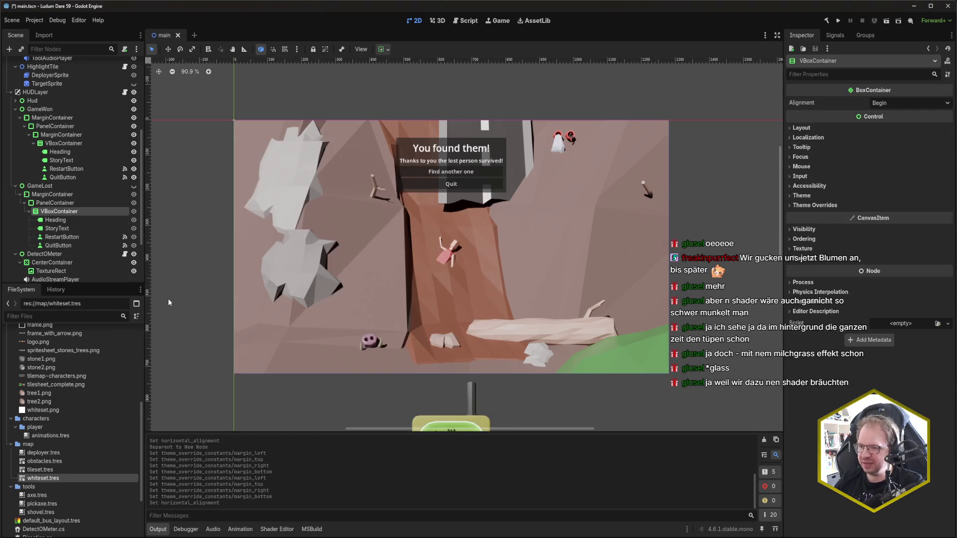
Step: Set all four margin overrides of the lose MarginContainer to 10 and save
click(814, 179)
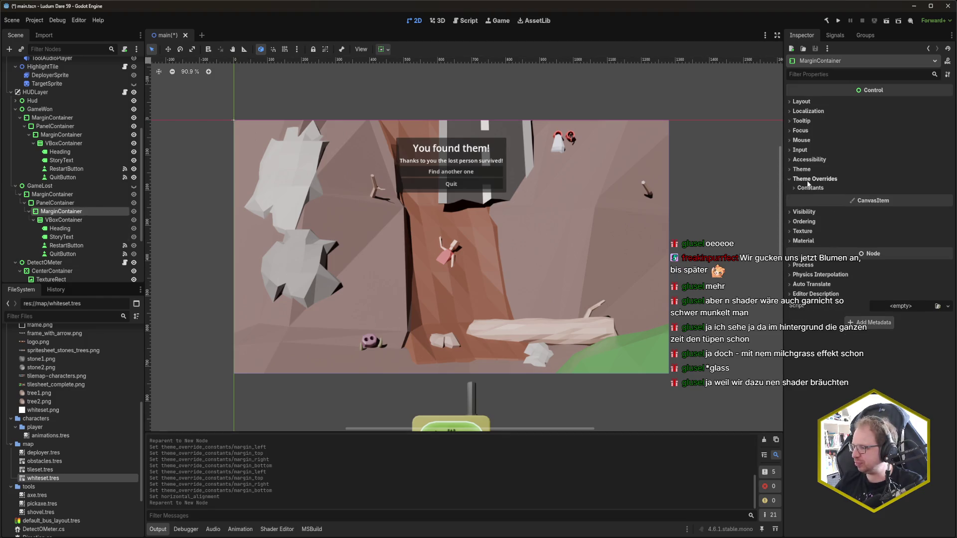
click(810, 188)
click(802, 198)
click(802, 210)
click(802, 222)
click(803, 234)
click(906, 191)
click(885, 190)
click(893, 198)
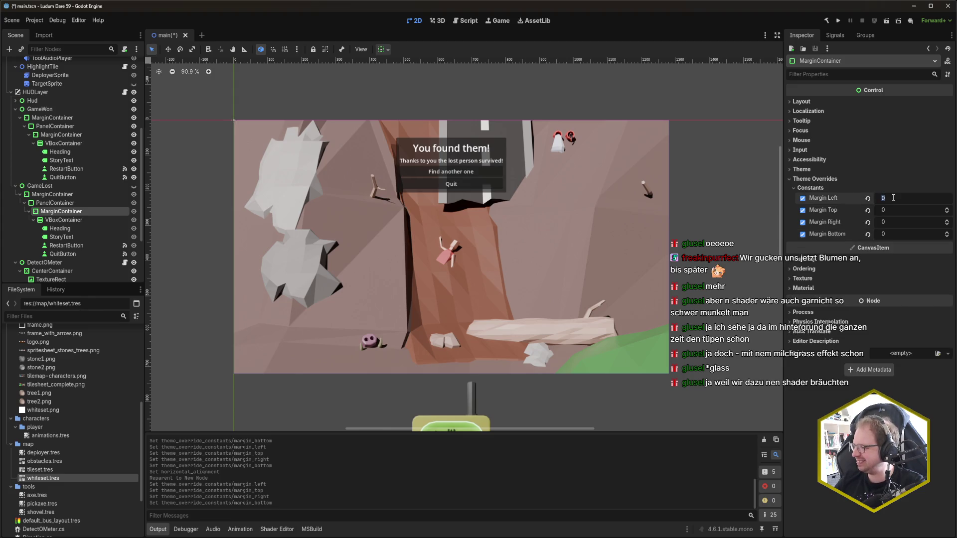
text(0)
key(Tab)
text(10)
key(Tab)
key(ctrl+s)
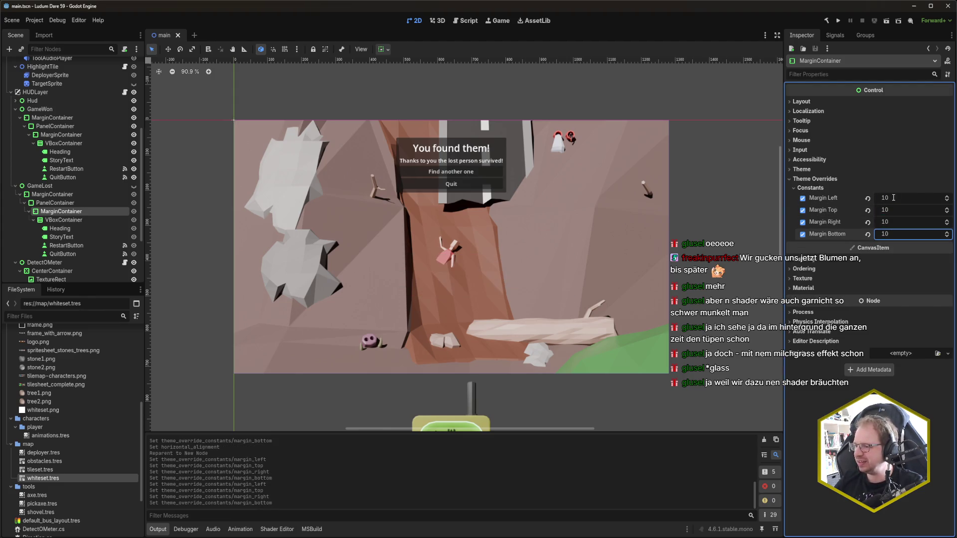
Step: Hide GameWon and GameLost, make UILayer visible, collapse the tree branches and run with F5
click(133, 110)
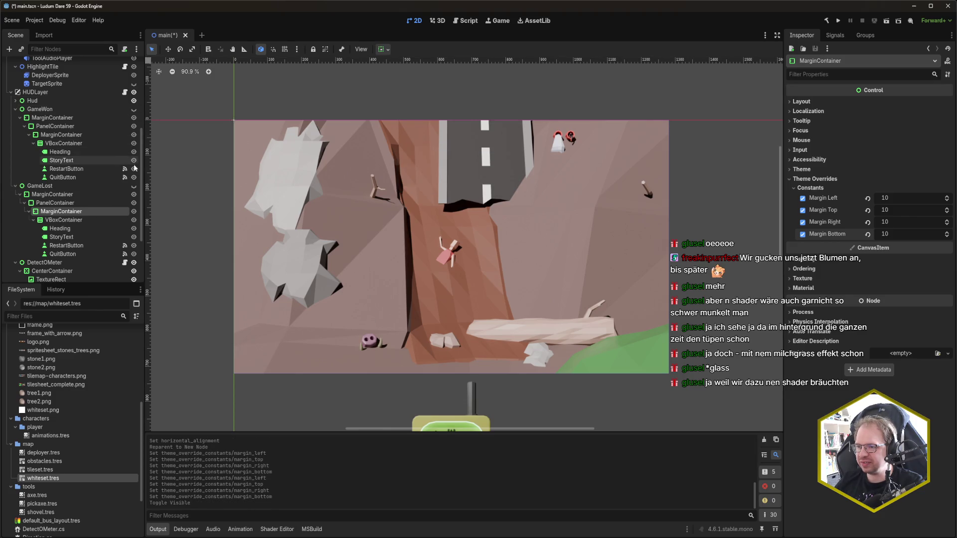
click(133, 186)
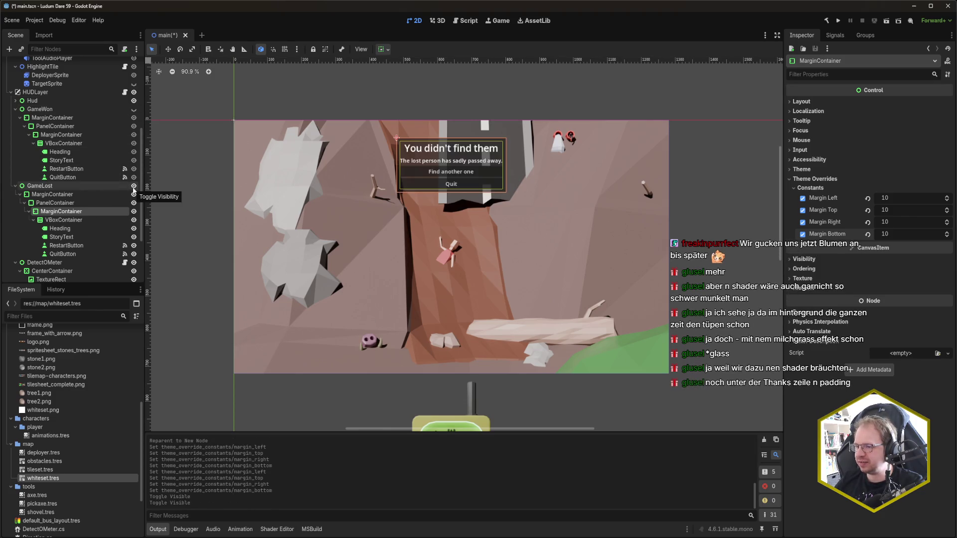
click(133, 187)
scroll(down, 3)
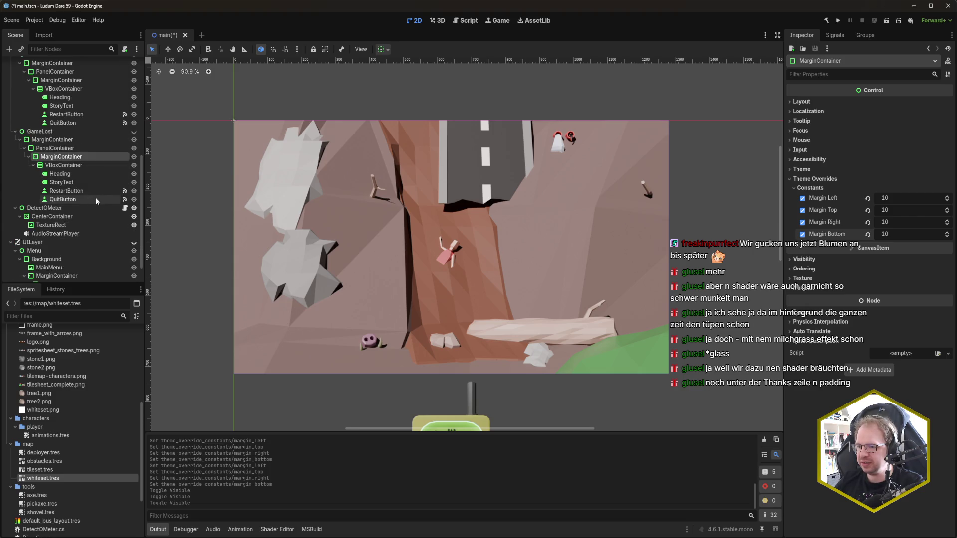
click(133, 243)
scroll(up, 3)
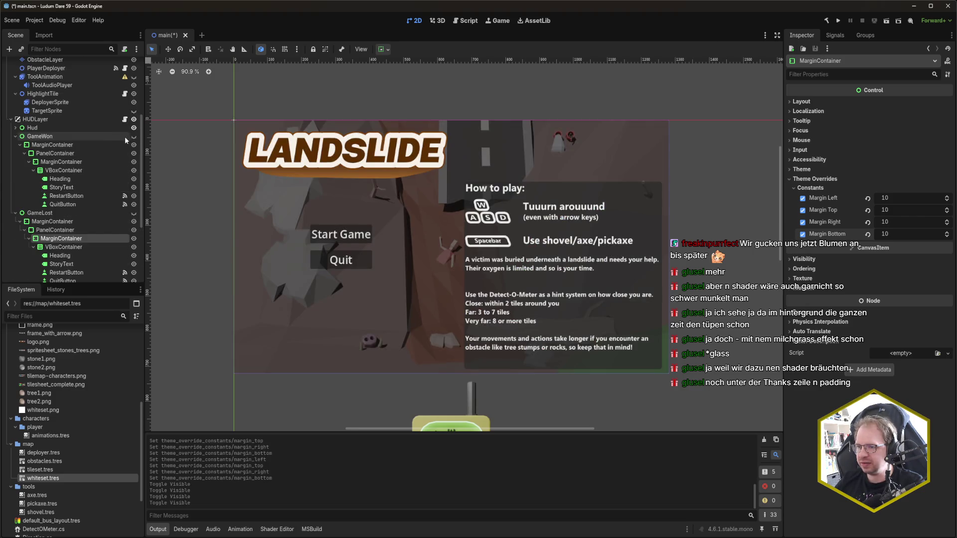
click(16, 213)
click(15, 221)
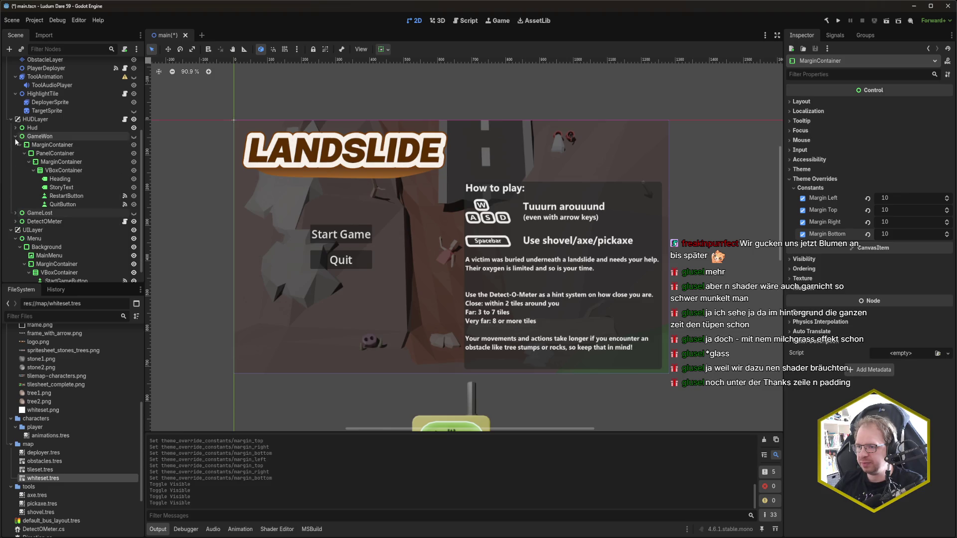
click(15, 136)
key(F5)
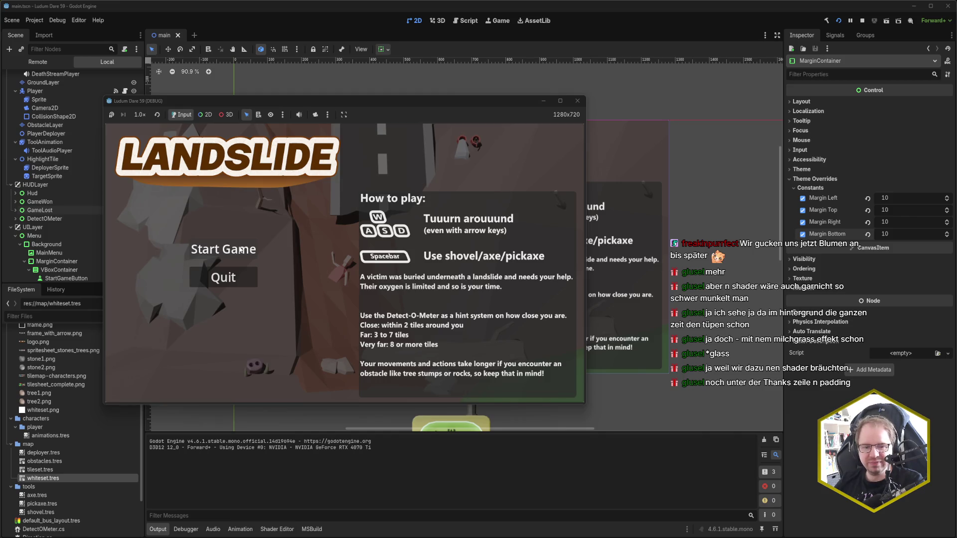
Step: Start a new game, deploy the rescuer with Space and tunnel downward
click(240, 250)
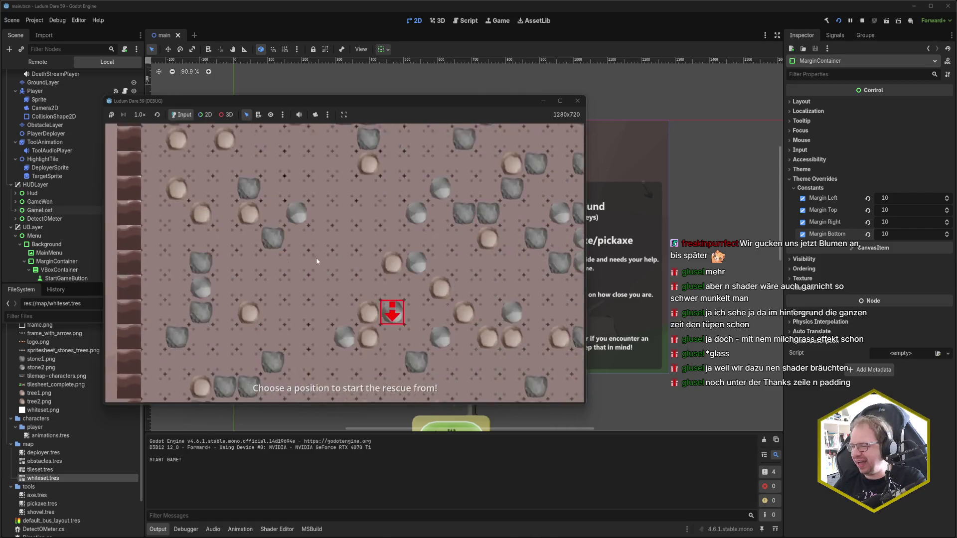
key(space)
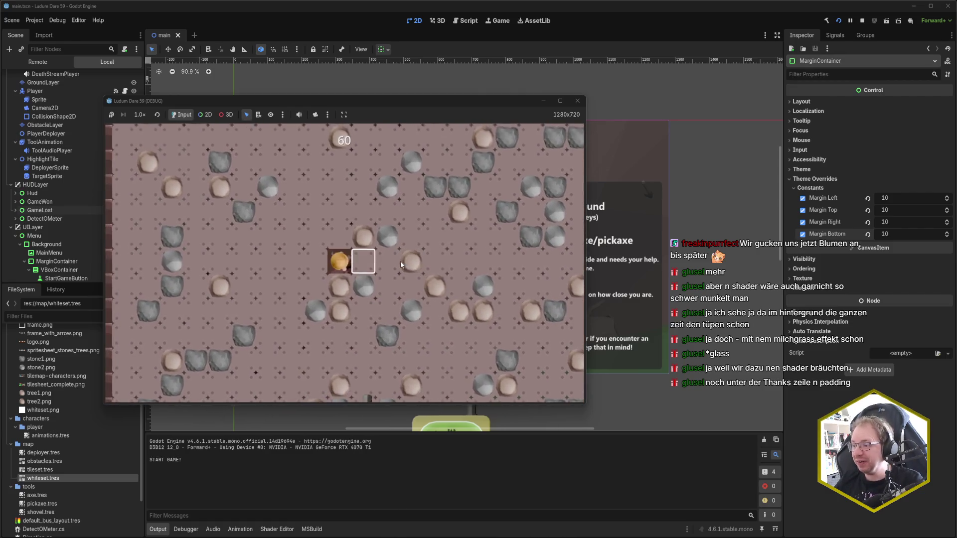
key(Left)
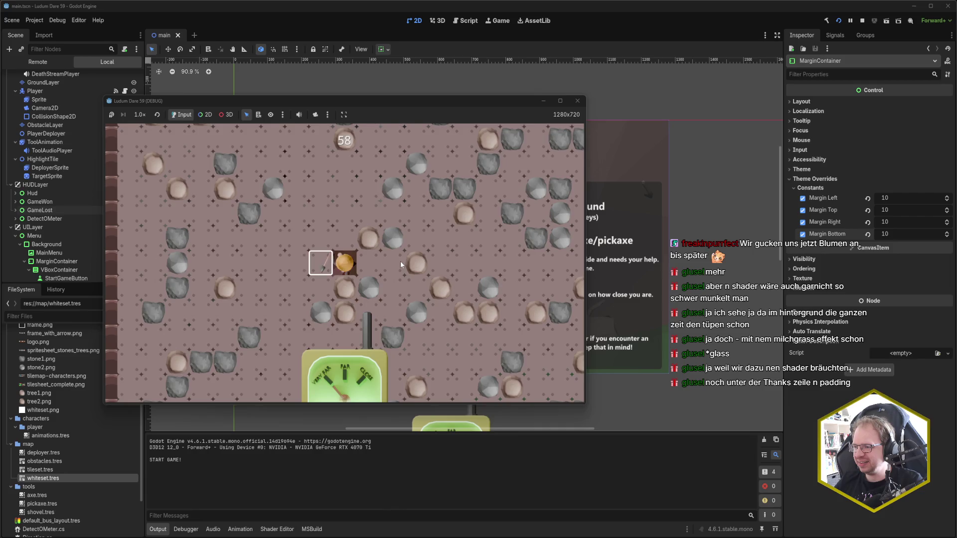
key(Down)
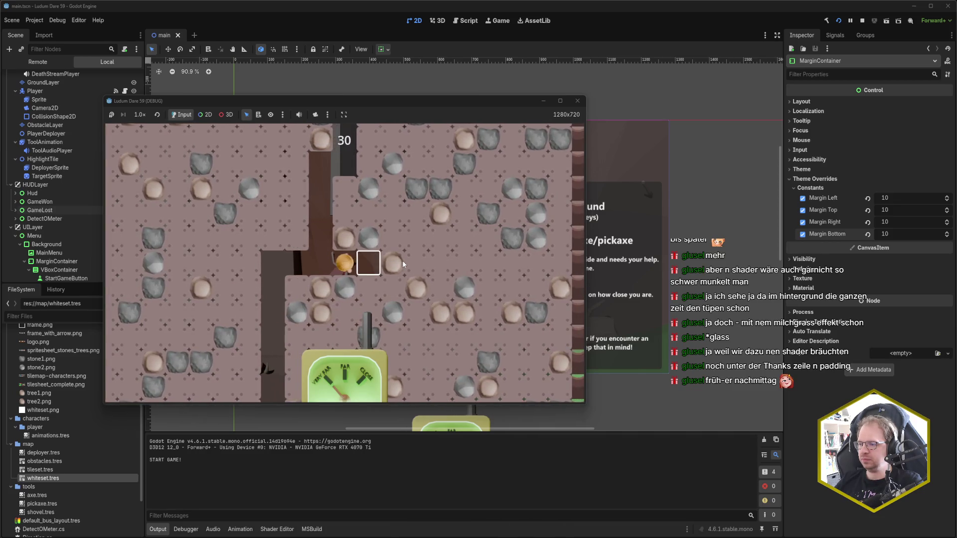
key(Down)
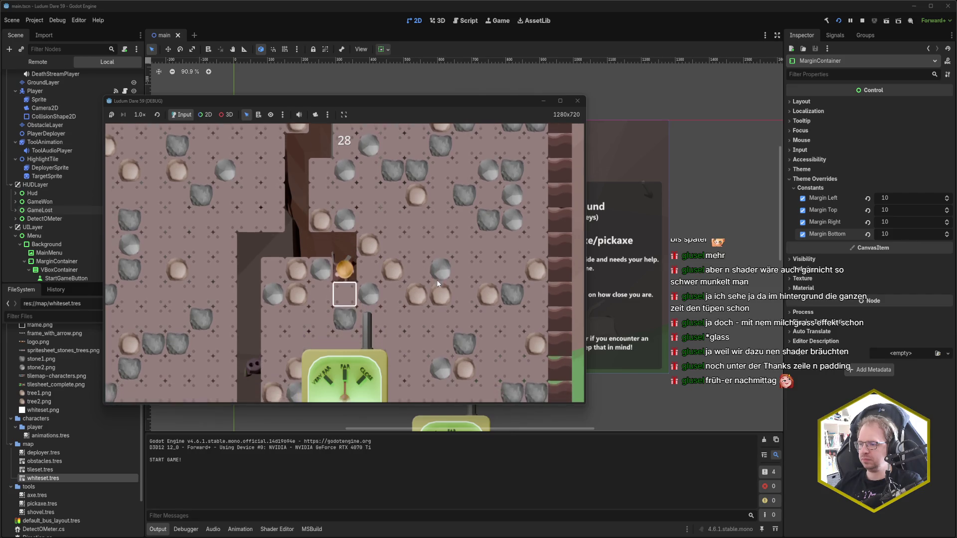
key(Right)
key(Right)
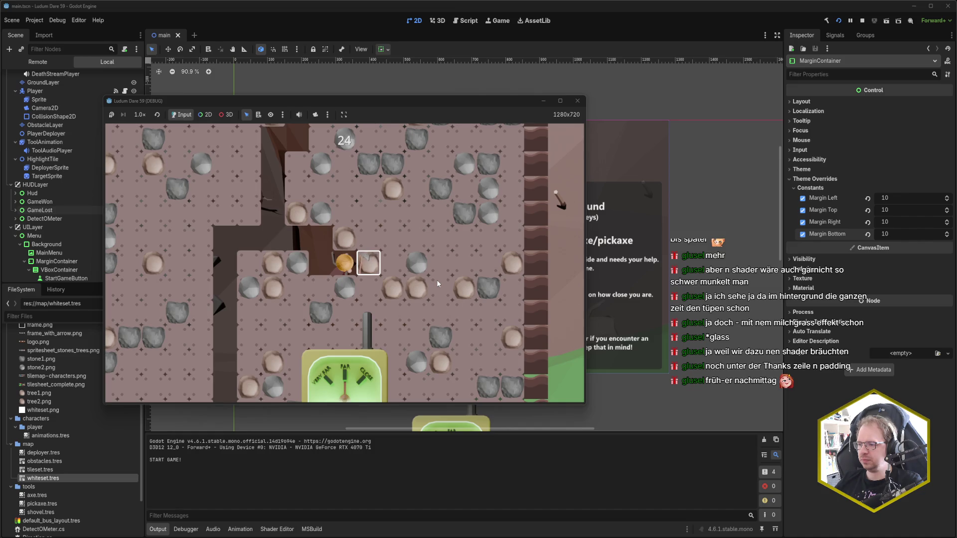
key(Down)
key(Down)
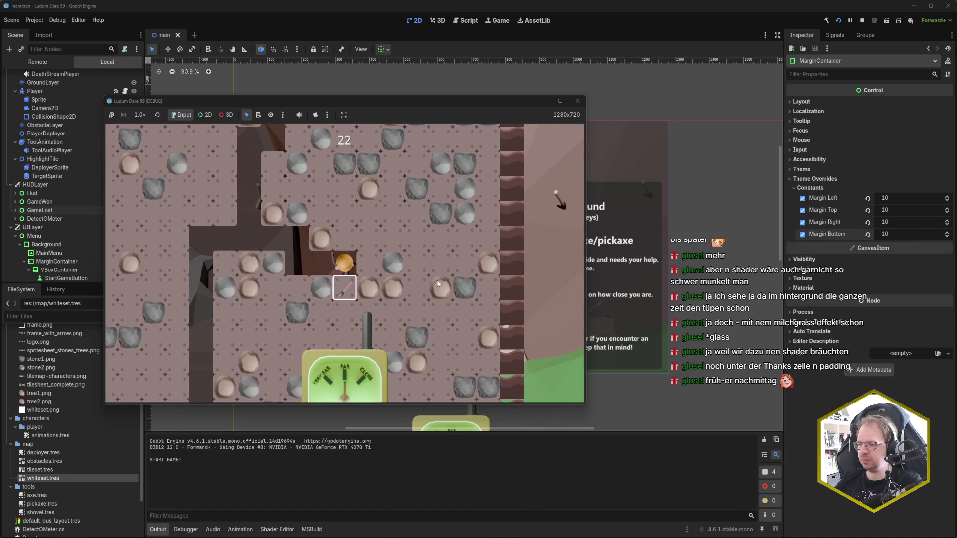
key(Down)
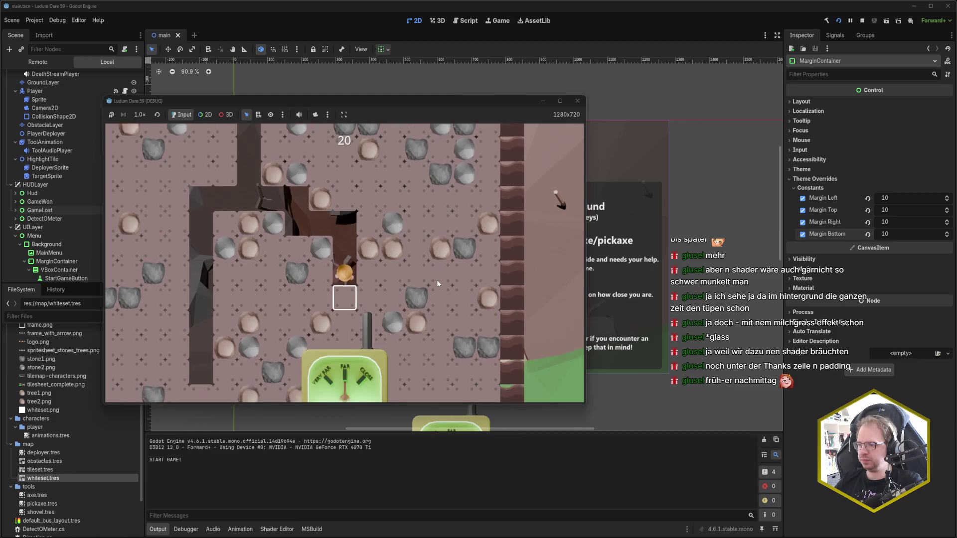
key(Down)
key(Down)
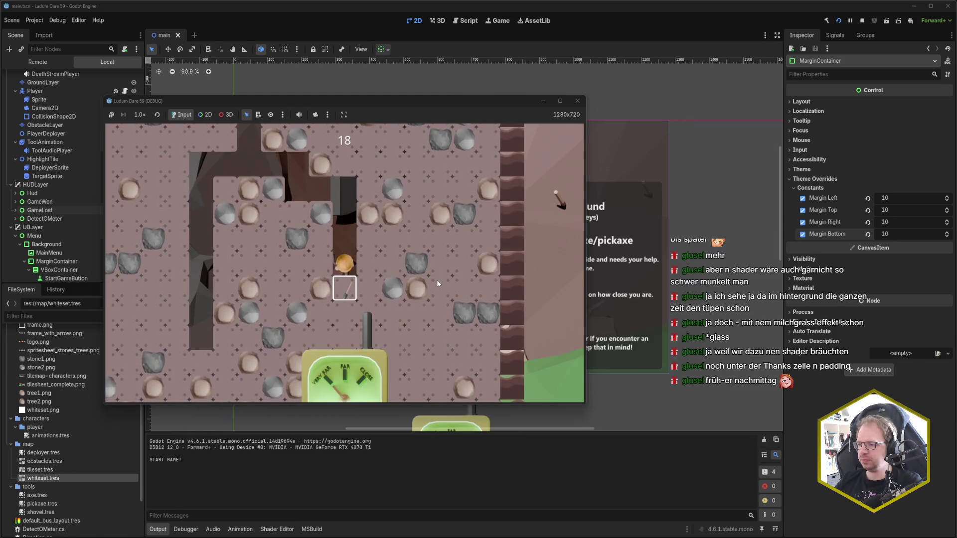
Step: Dig up and to the right until the timer runs out, then start another round
key(Up)
key(Up)
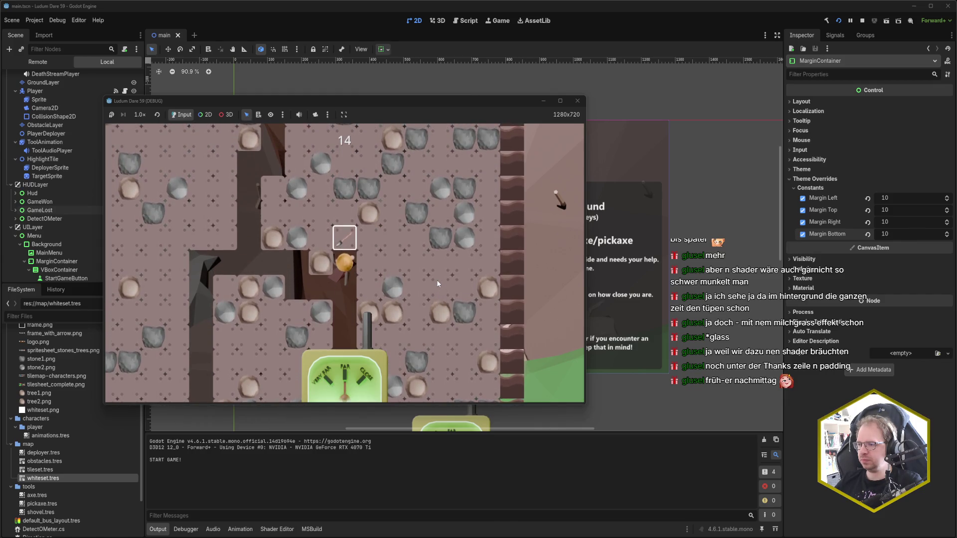
key(Up)
key(Right)
key(Right)
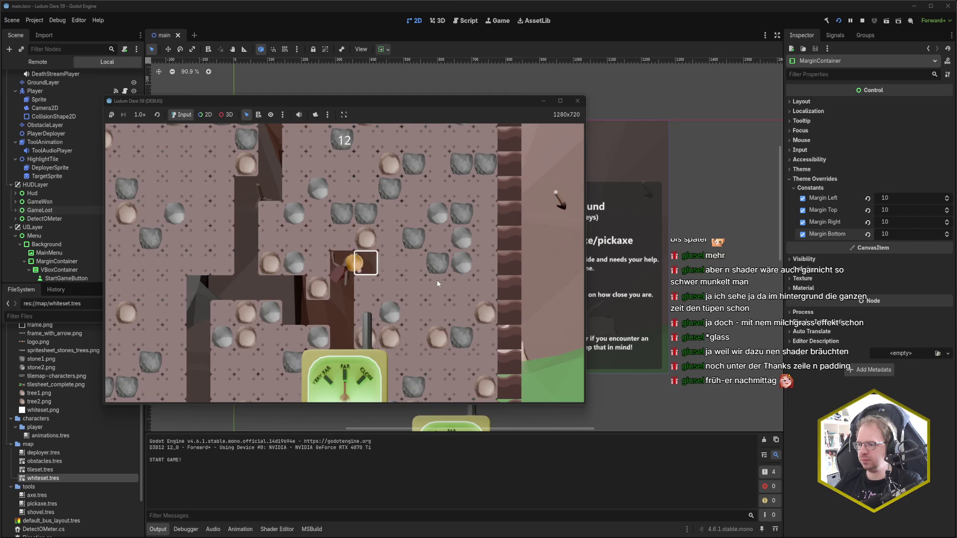
key(Right)
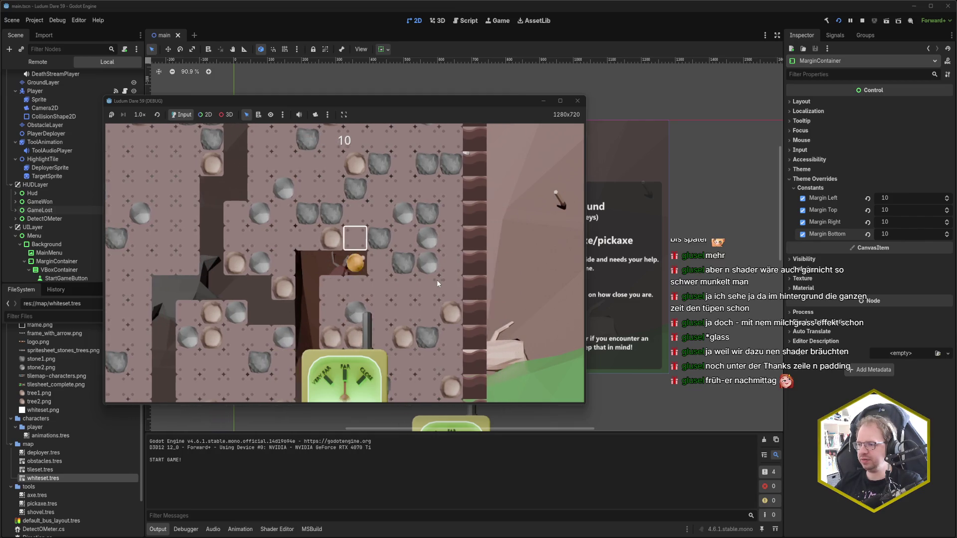
key(Up)
key(Up)
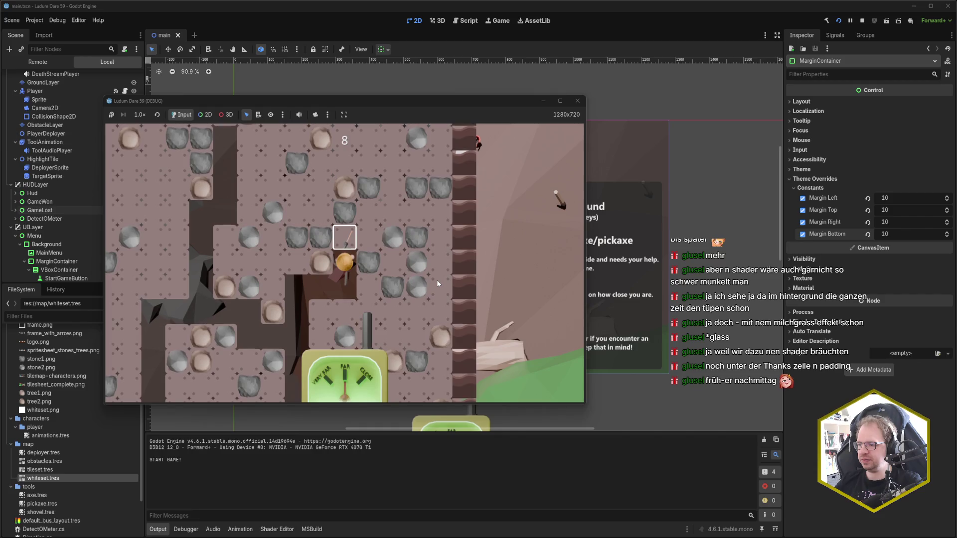
key(Right)
key(Right)
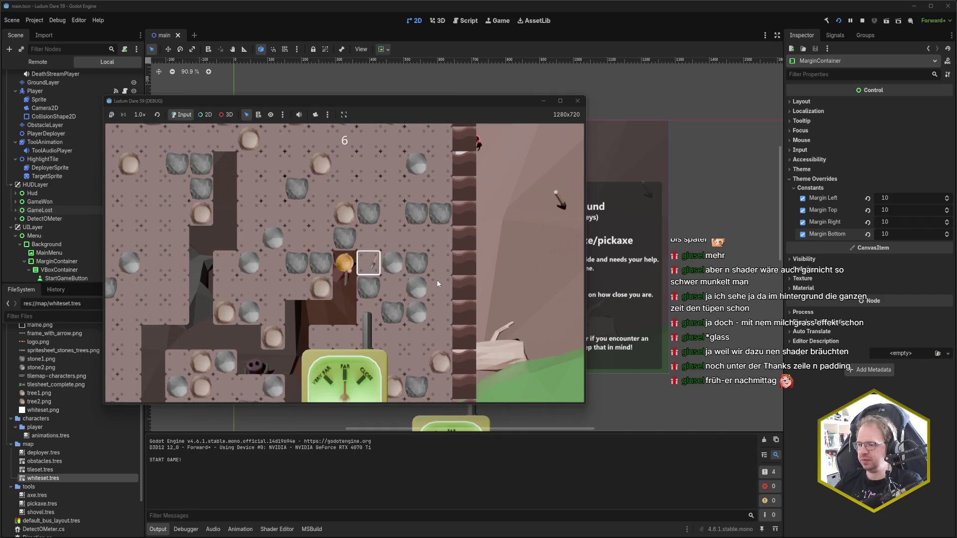
key(Up)
key(Up)
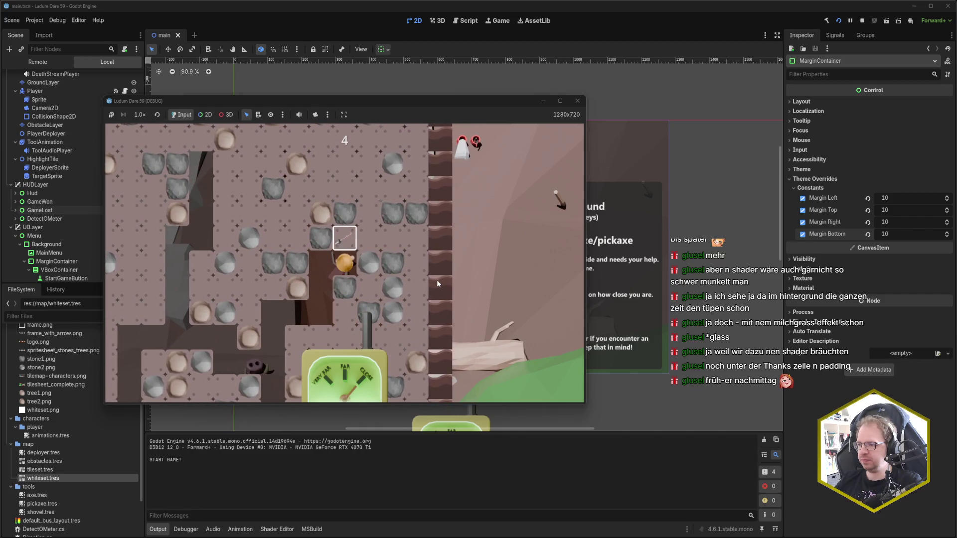
key(Right)
key(Right)
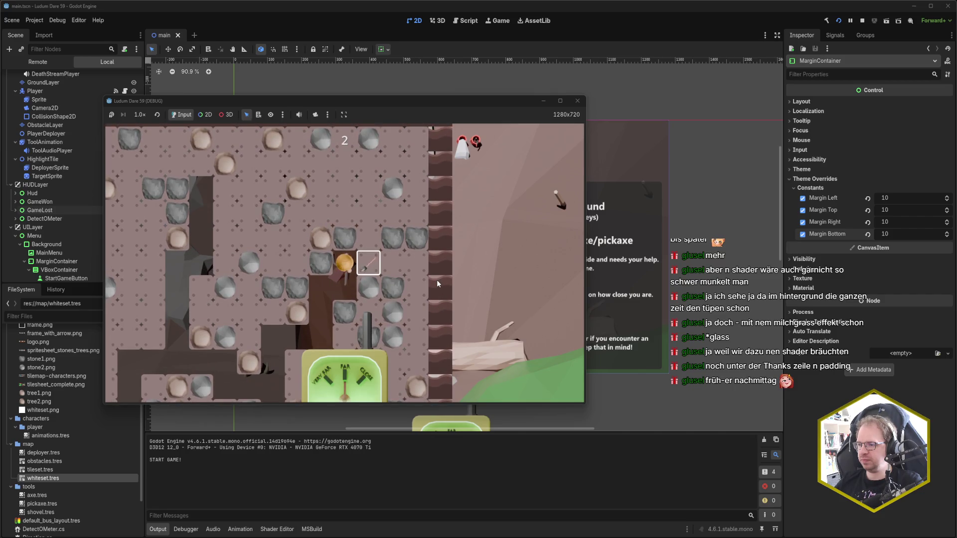
key(Up)
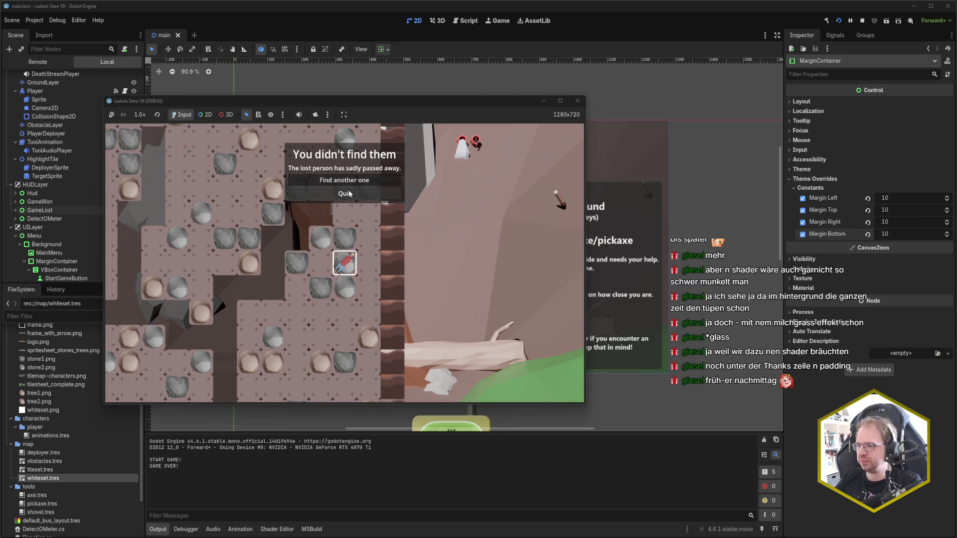
click(344, 181)
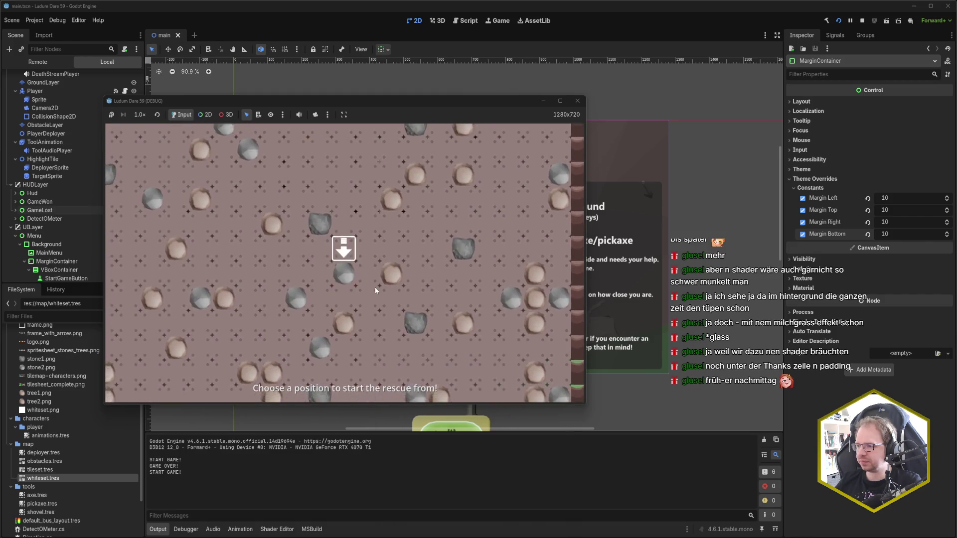
Step: Deploy the rescuer, dig up and back down to the buried person, then Quit from the win panel
key(space)
key(space)
key(Up)
key(Up)
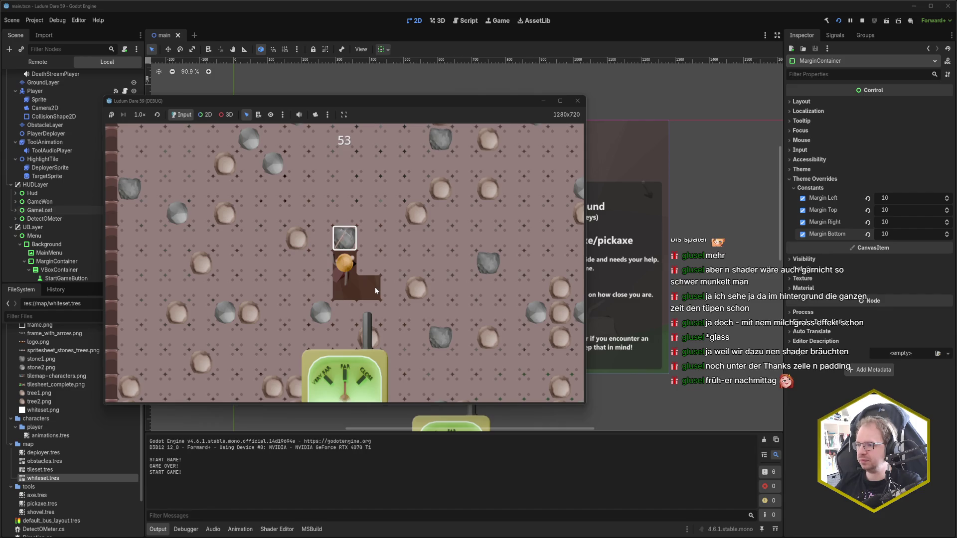
key(space)
key(Up)
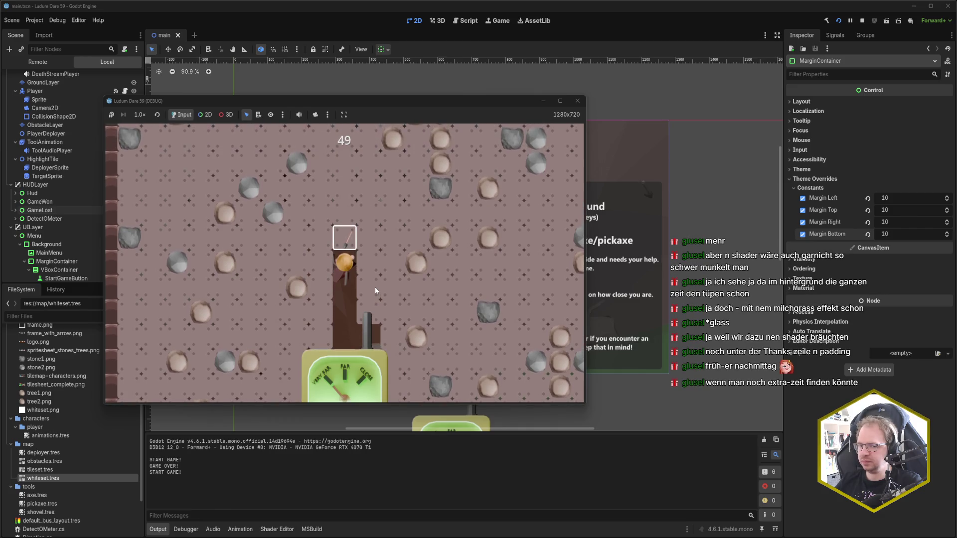
key(Up)
key(Down)
key(Down)
key(Down)
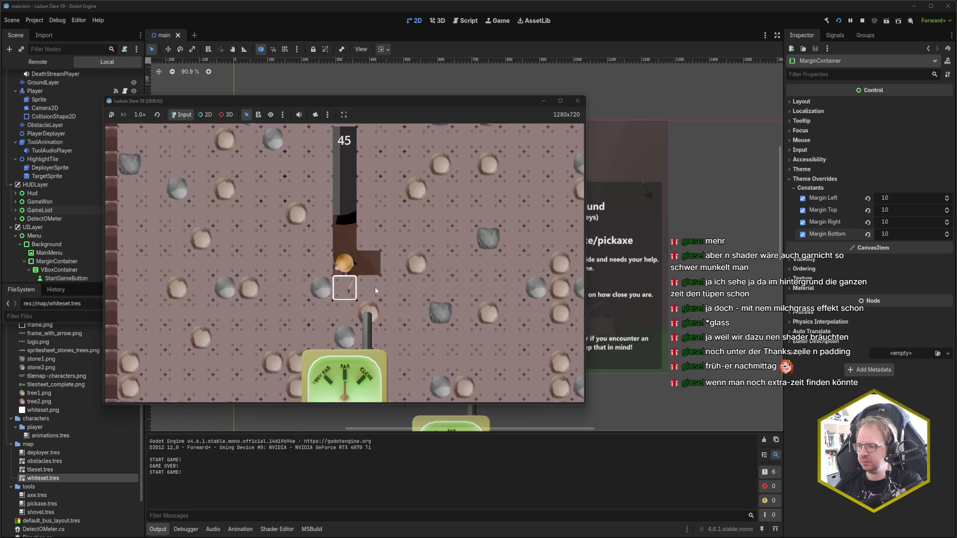
key(Down)
key(Down)
key(Left)
key(Left)
key(Down)
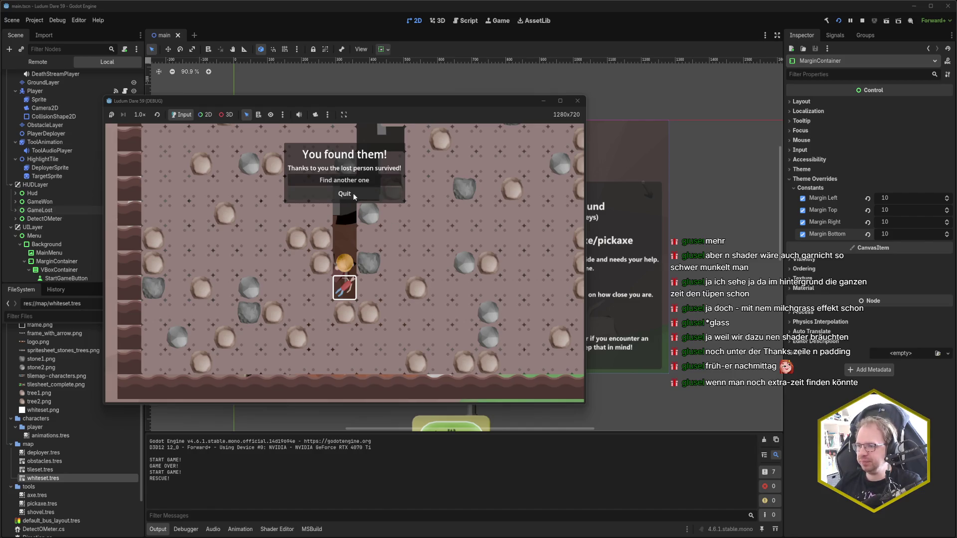
click(355, 195)
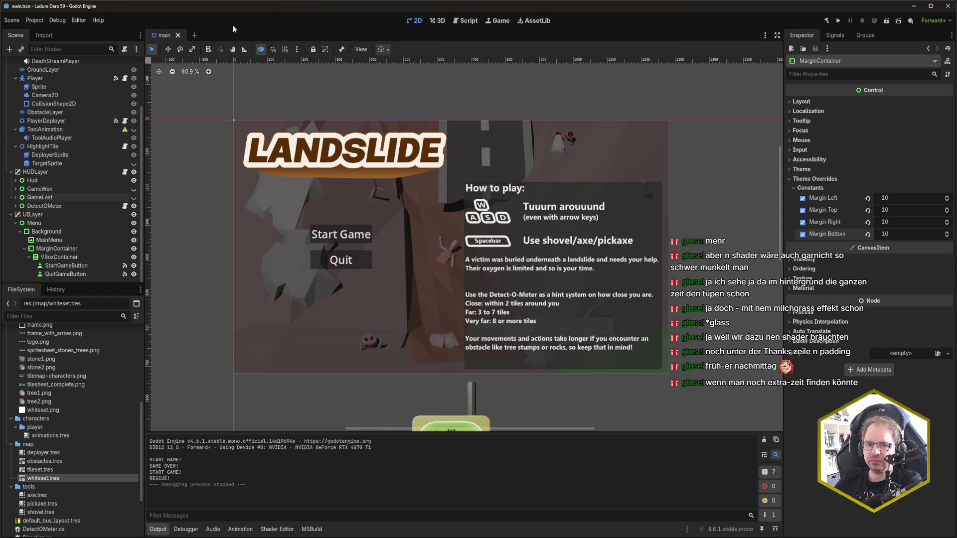
click(34, 20)
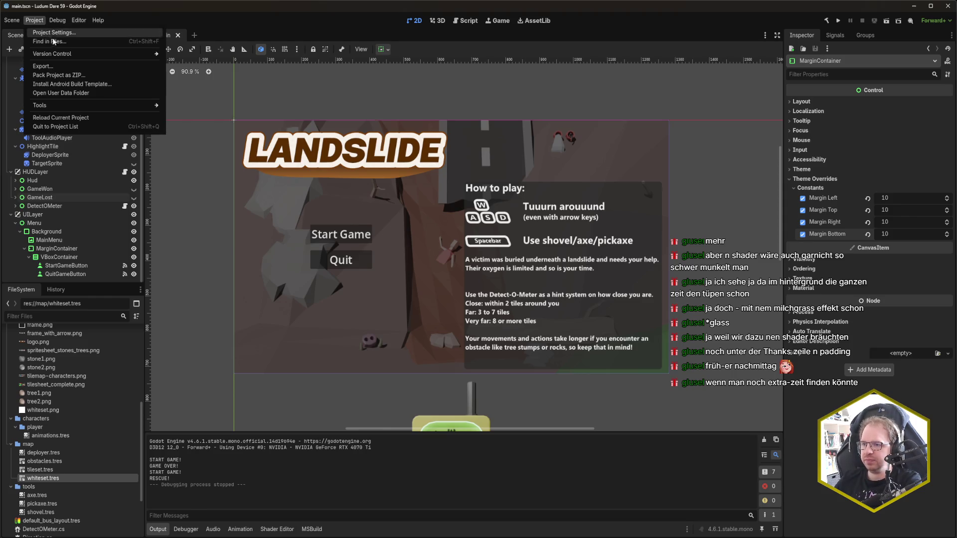
Step: Add a Web export preset in Project > Export and scroll through its options
click(71, 67)
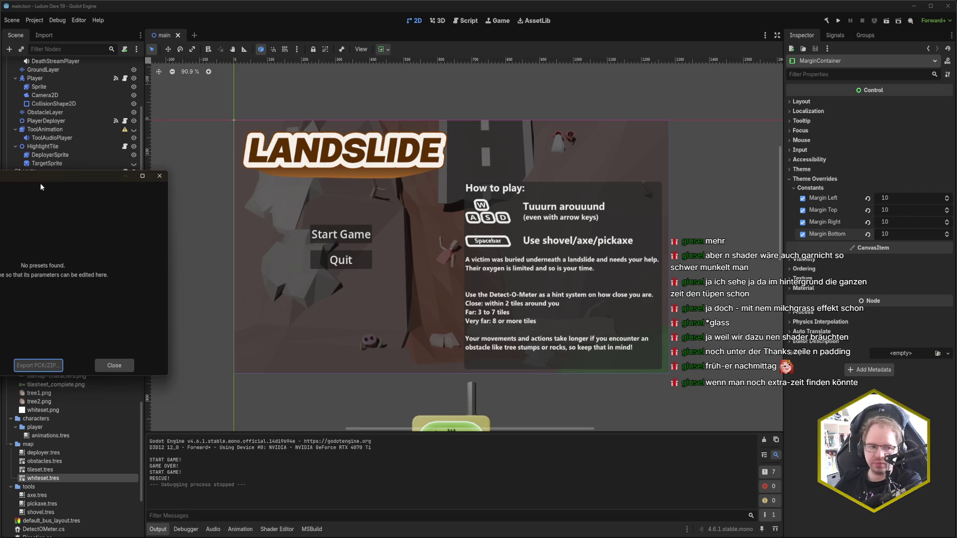
drag(41, 179, 334, 179)
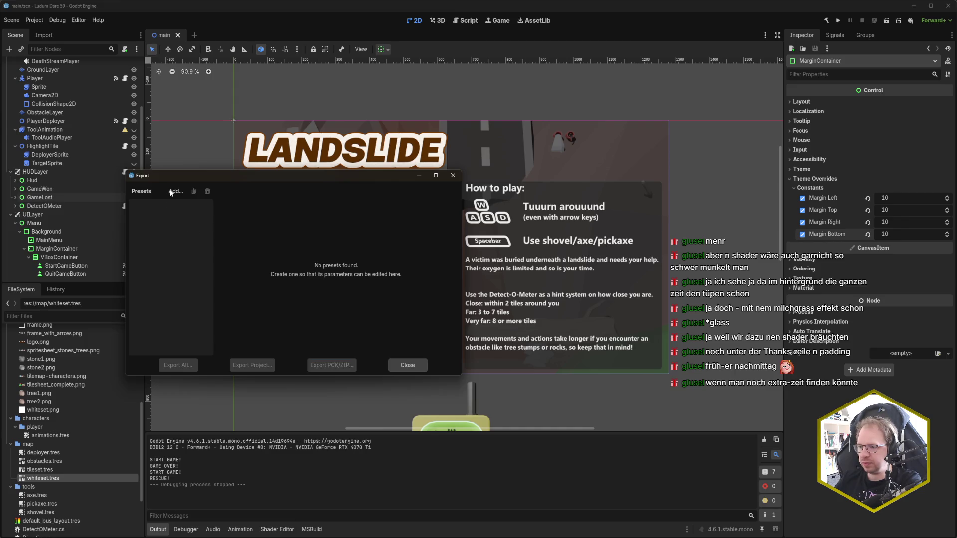
click(176, 192)
click(215, 281)
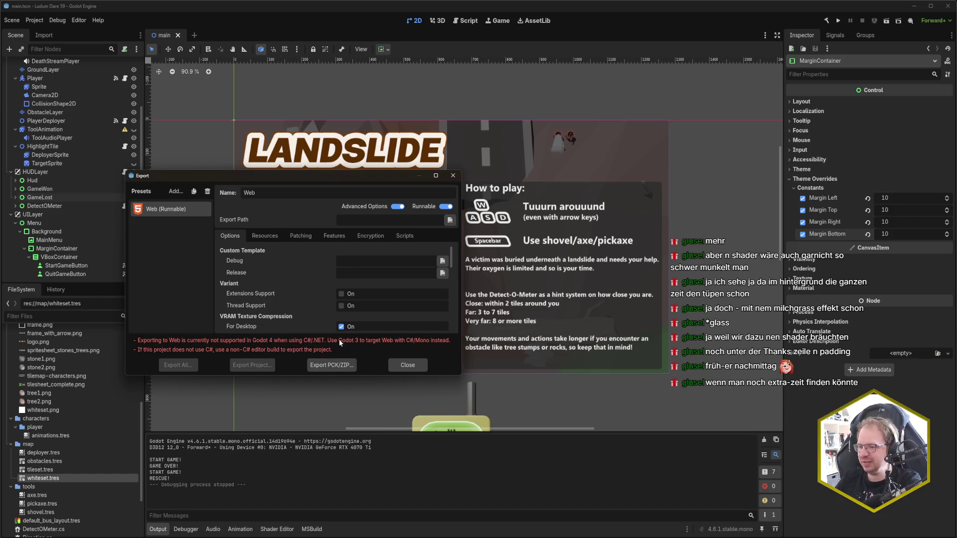
scroll(down, 3)
scroll(down, 3)
scroll(up, 3)
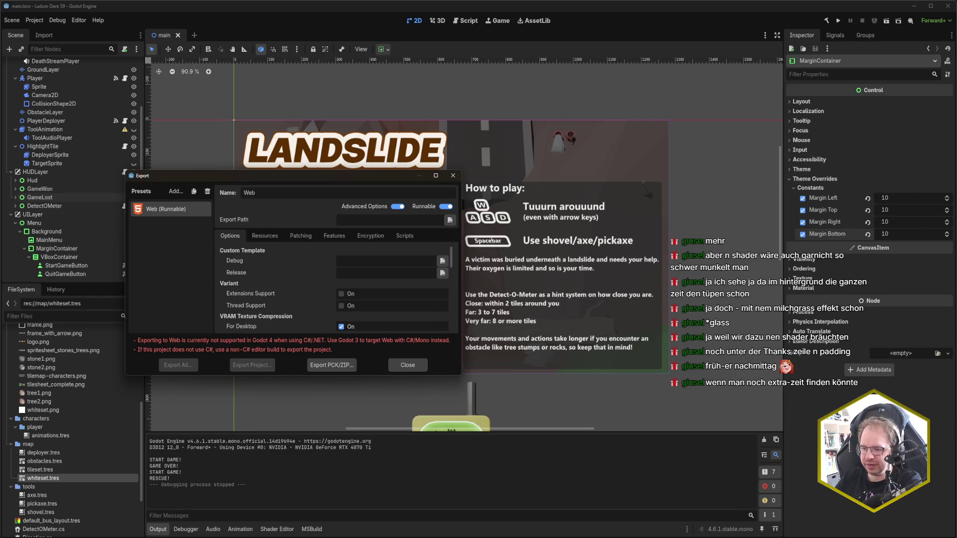
key(alt+Tab)
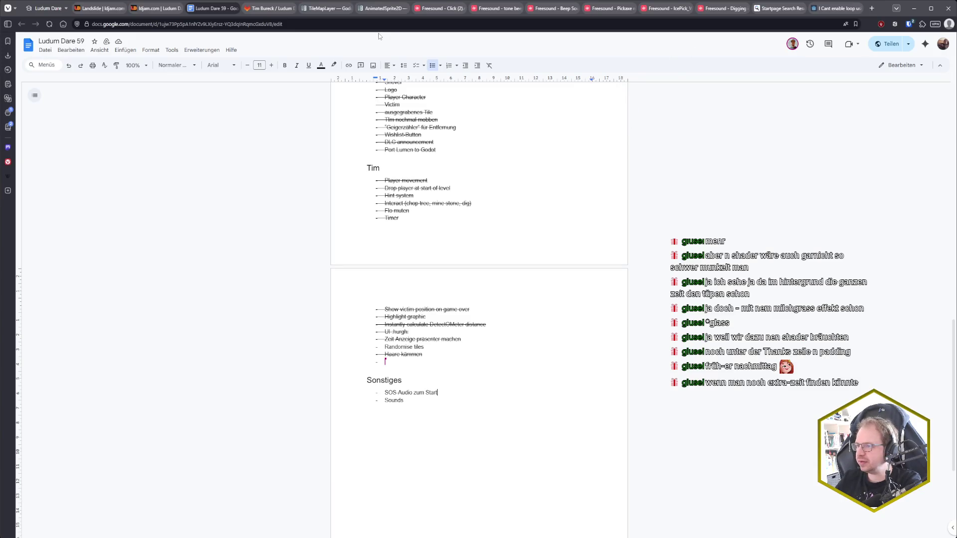
Step: Close the three Freesound tabs and switch to the Godot documentation tab
click(460, 8)
click(460, 8)
click(461, 8)
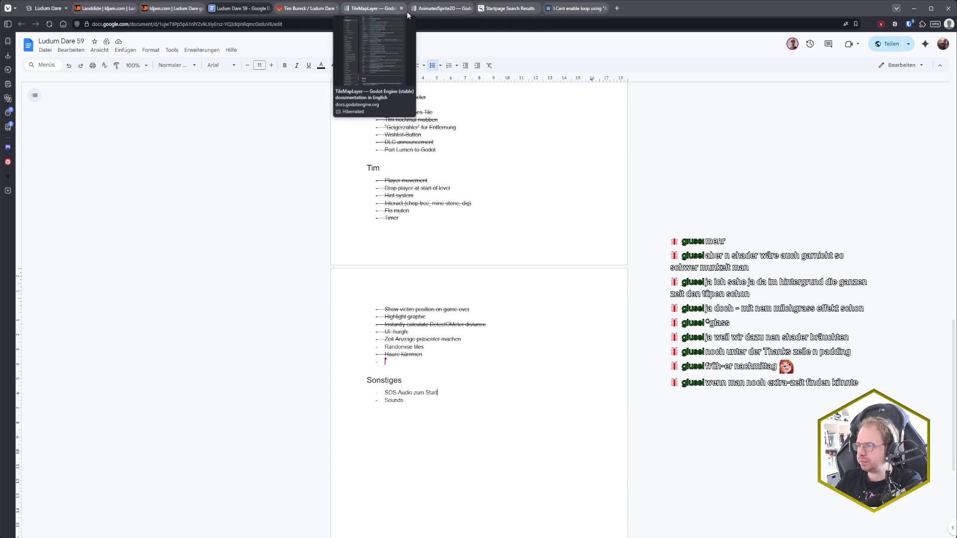
click(373, 11)
scroll(up, 3)
scroll(up, 3)
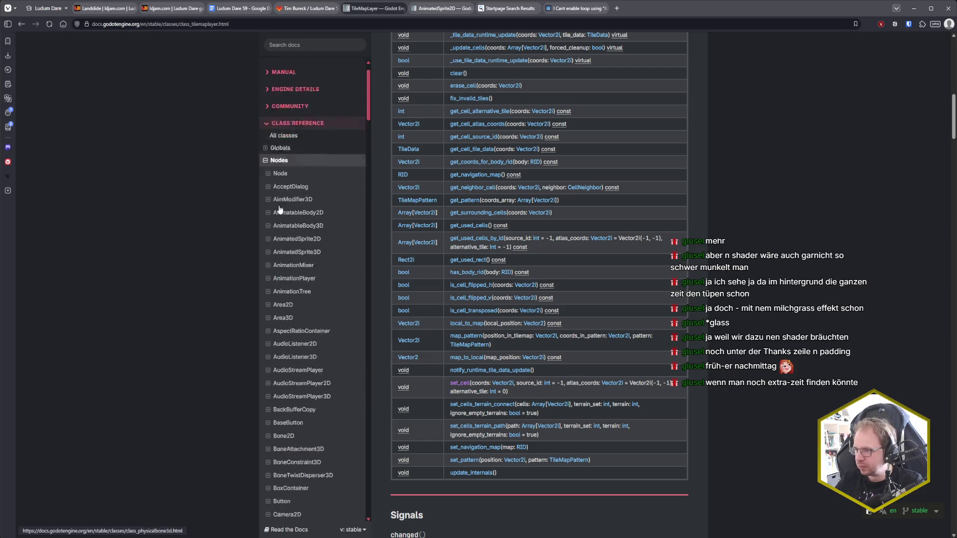
Step: Open Manual > Export > Exporting for the Web and read the linked C# platform support article
click(285, 103)
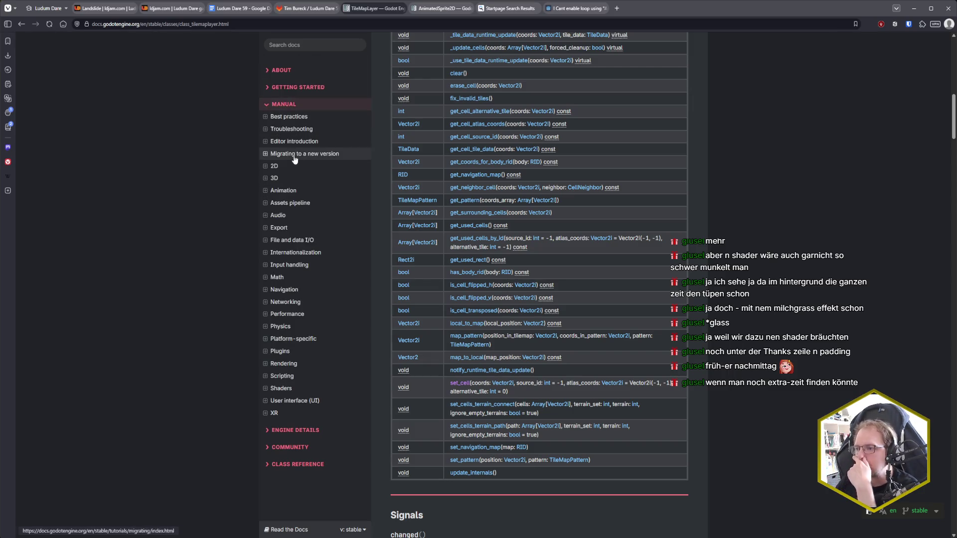
click(266, 228)
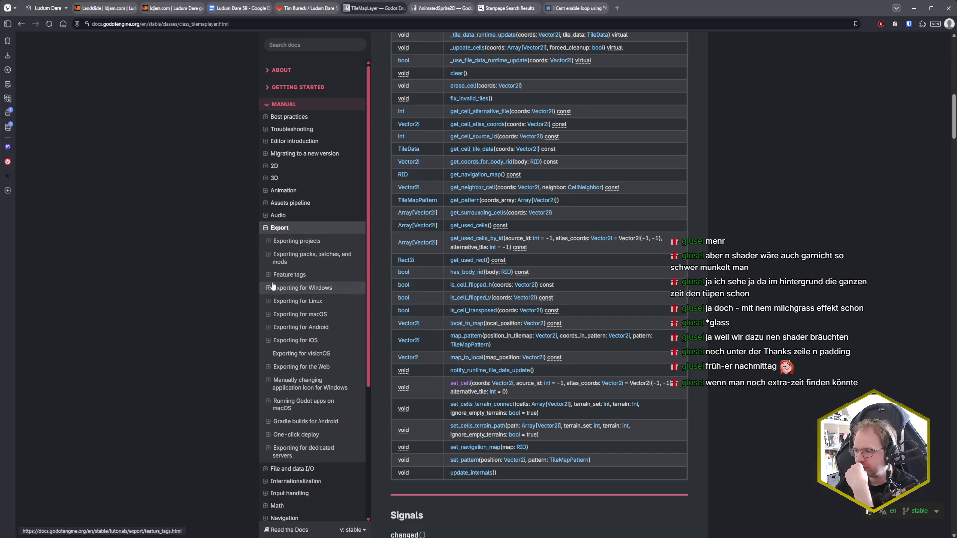
click(299, 367)
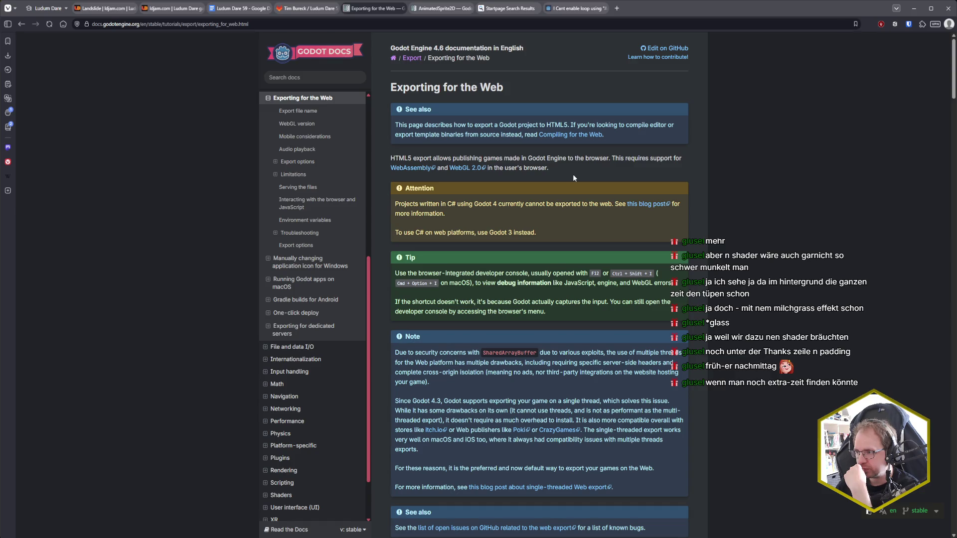
drag(475, 205, 582, 205)
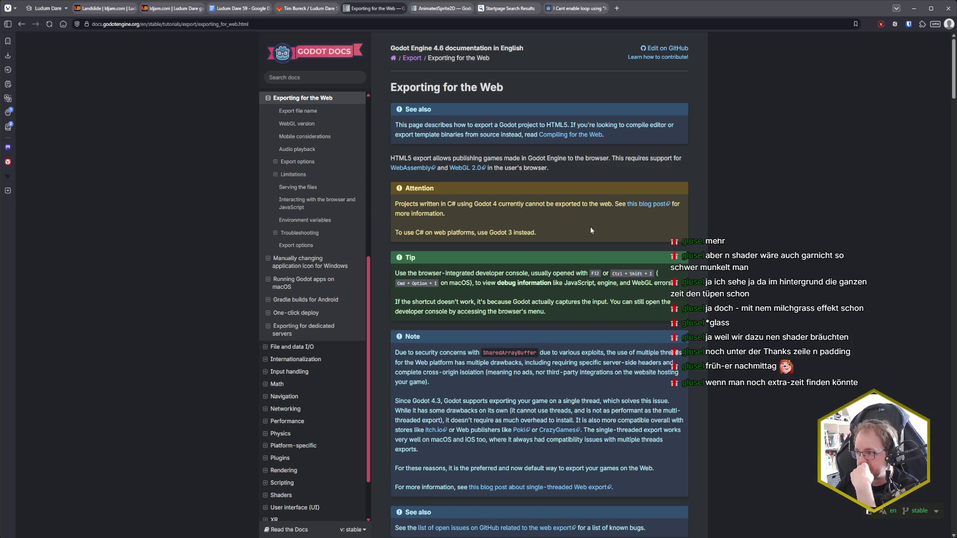
middle_click(650, 207)
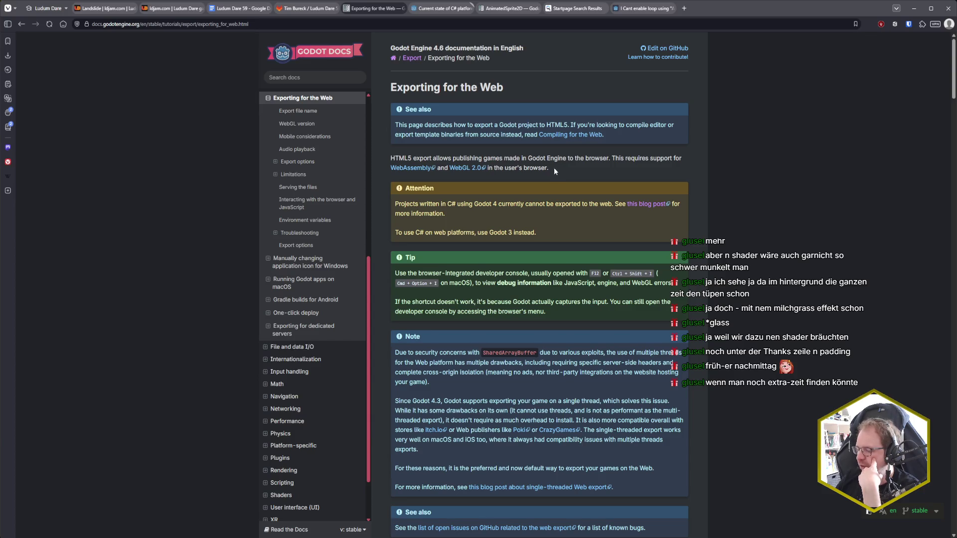
key(ctrl+Tab)
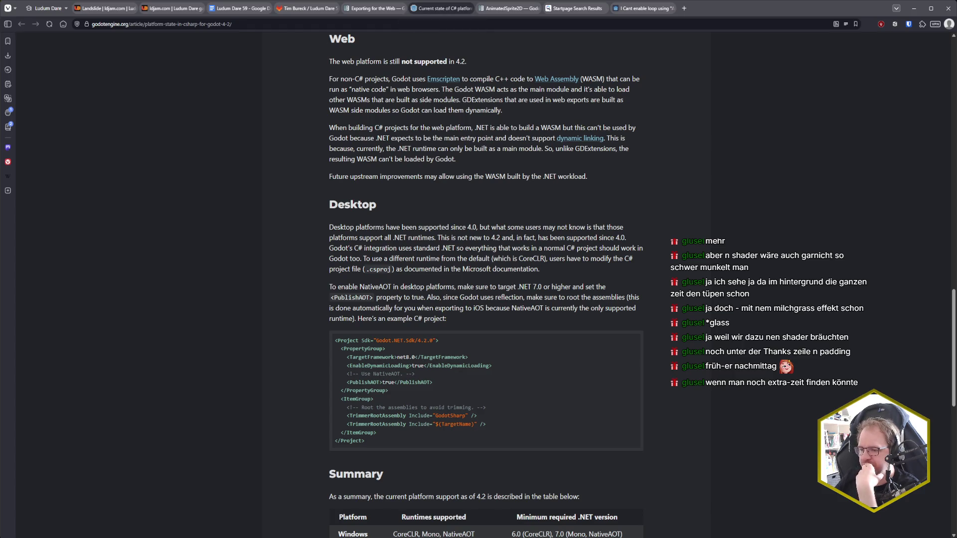
key(alt+Tab)
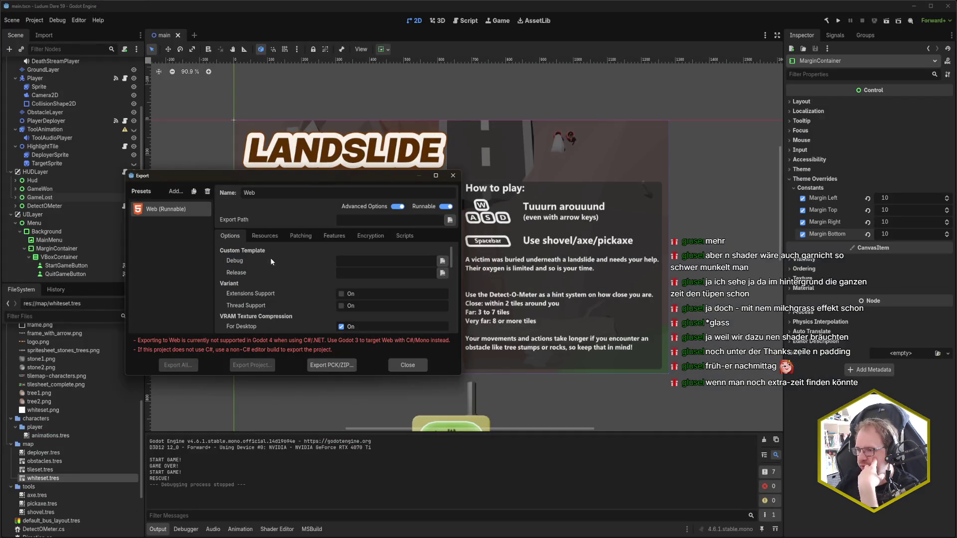
Step: Delete the Web (Runnable) export preset so no presets remain
scroll(down, 3)
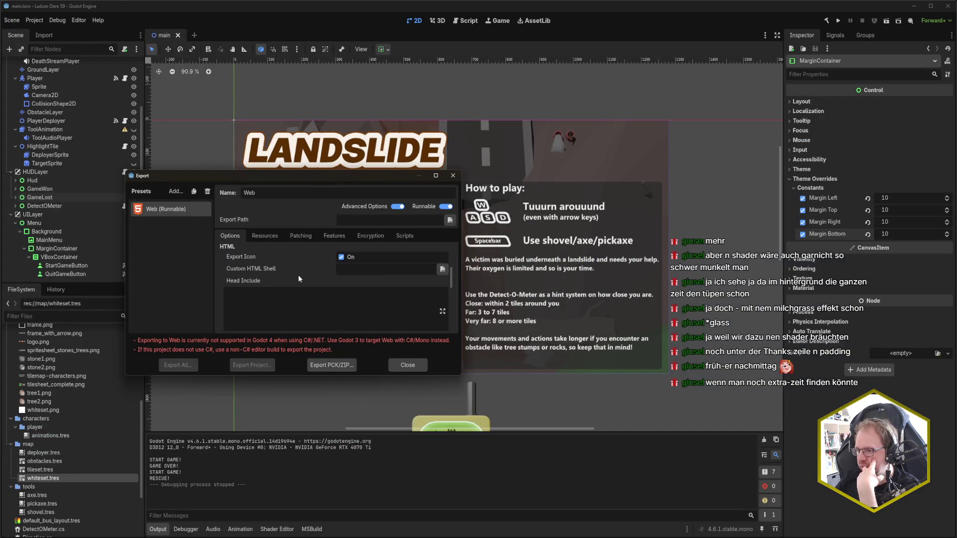
scroll(up, 3)
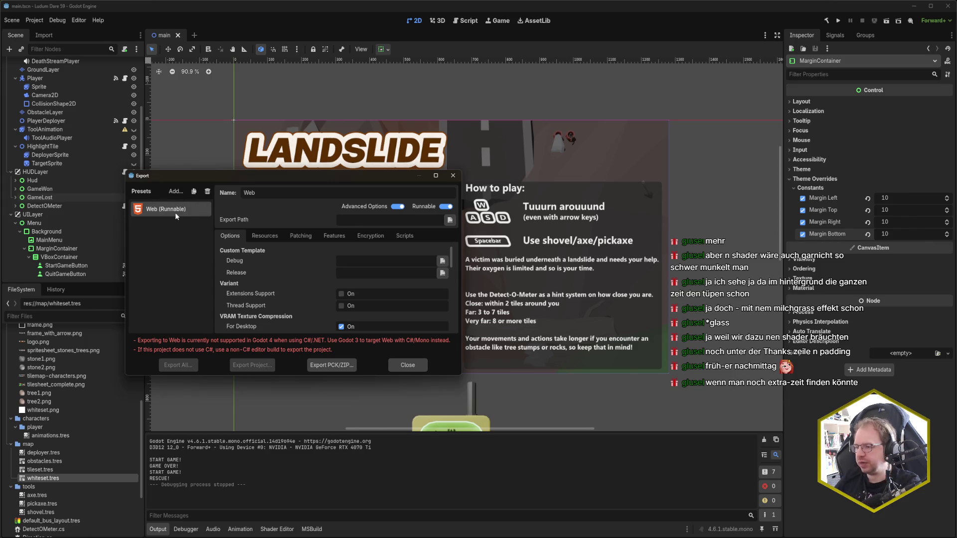
click(208, 191)
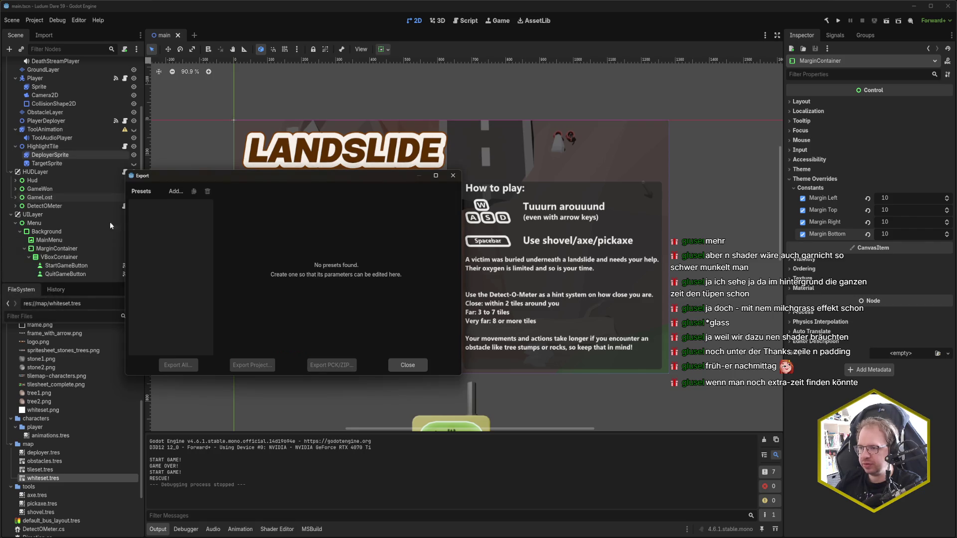
Step: Add a Windows Desktop export preset and uncheck Include Debug Symbols under its Dotnet options
click(176, 191)
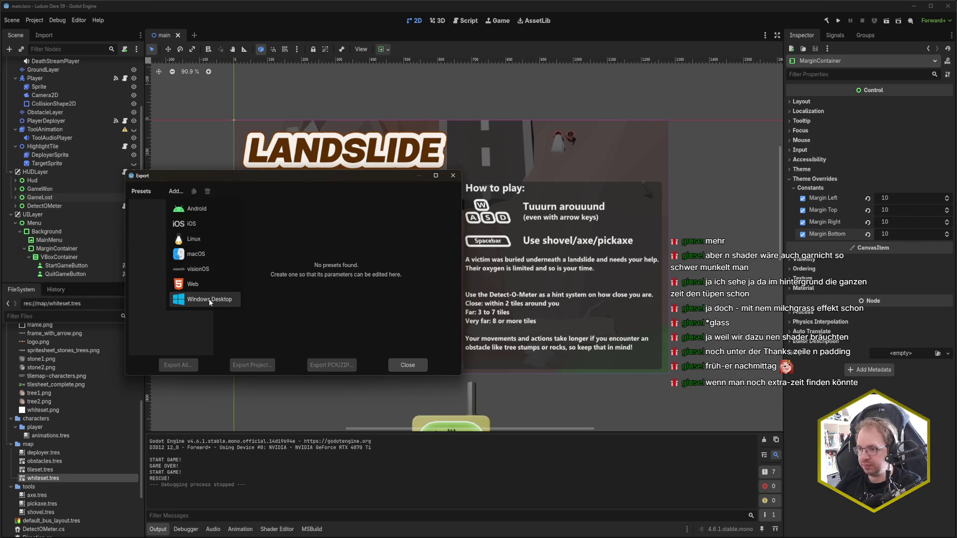
click(208, 299)
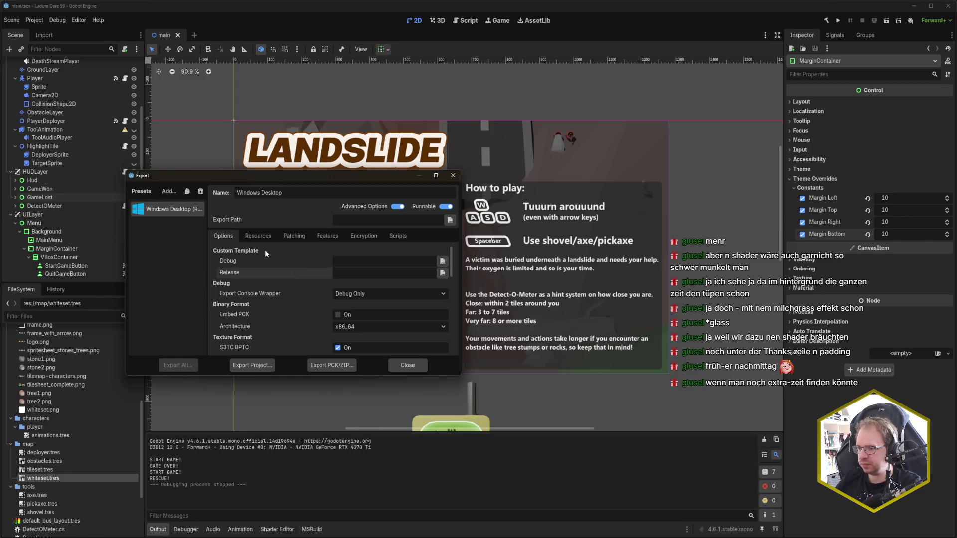
scroll(down, 3)
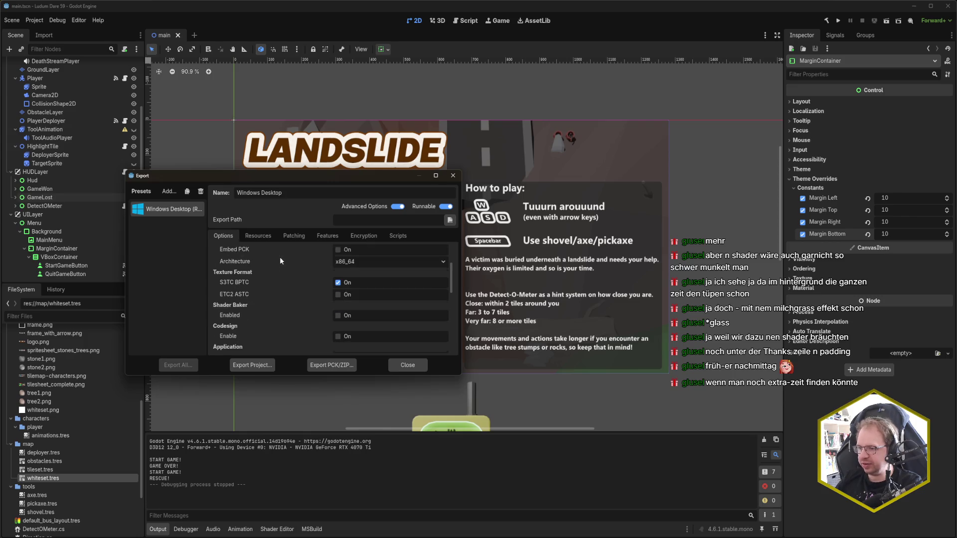
scroll(down, 3)
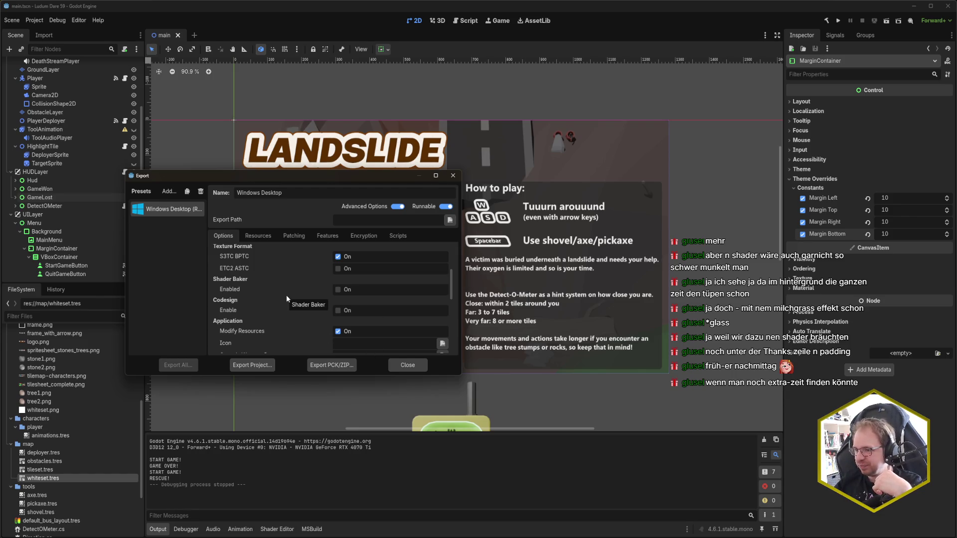
scroll(down, 3)
scroll(down, 3)
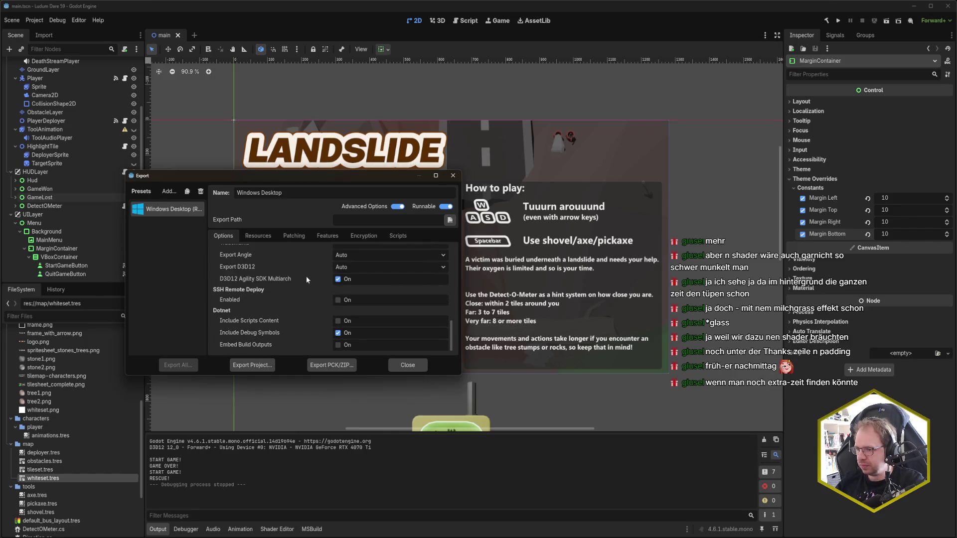
click(341, 335)
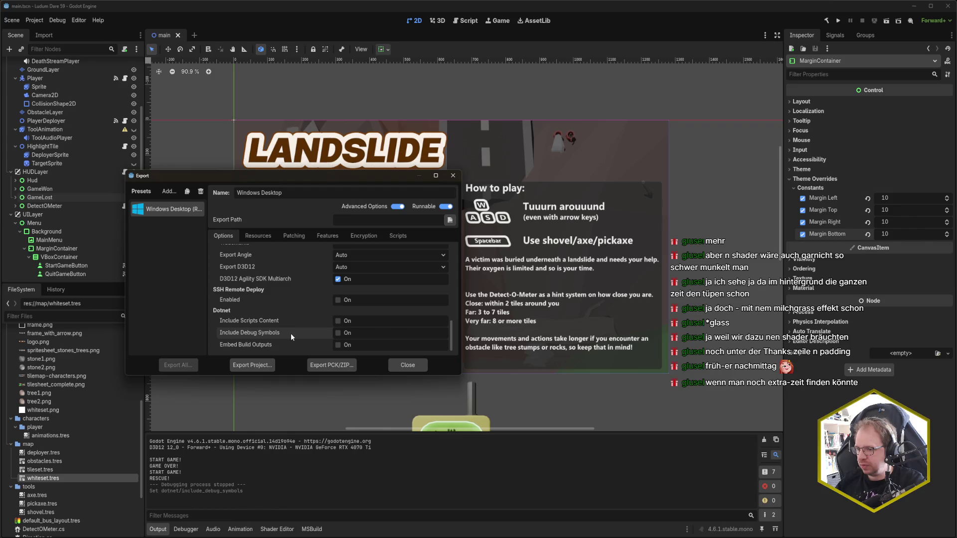
scroll(up, 3)
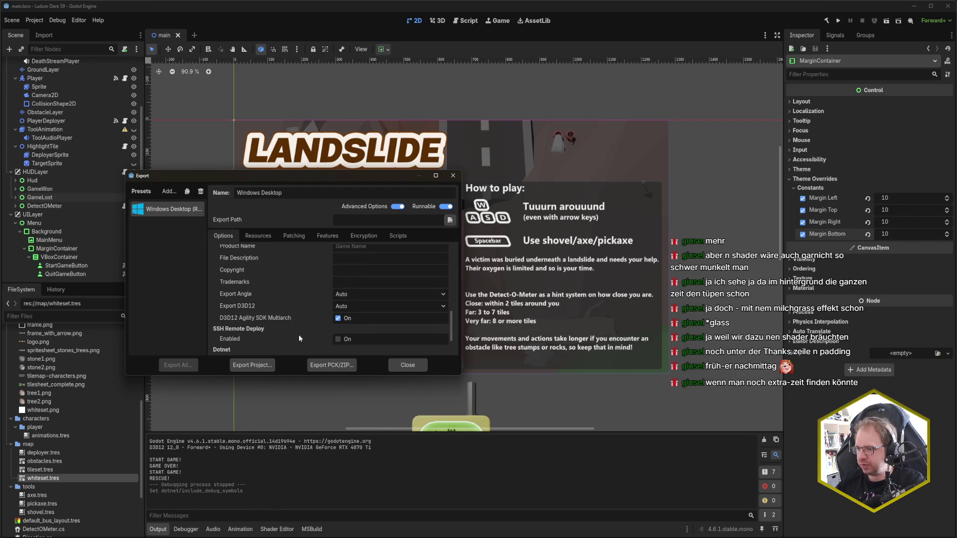
scroll(up, 3)
scroll(up, 3)
scroll(up, 3)
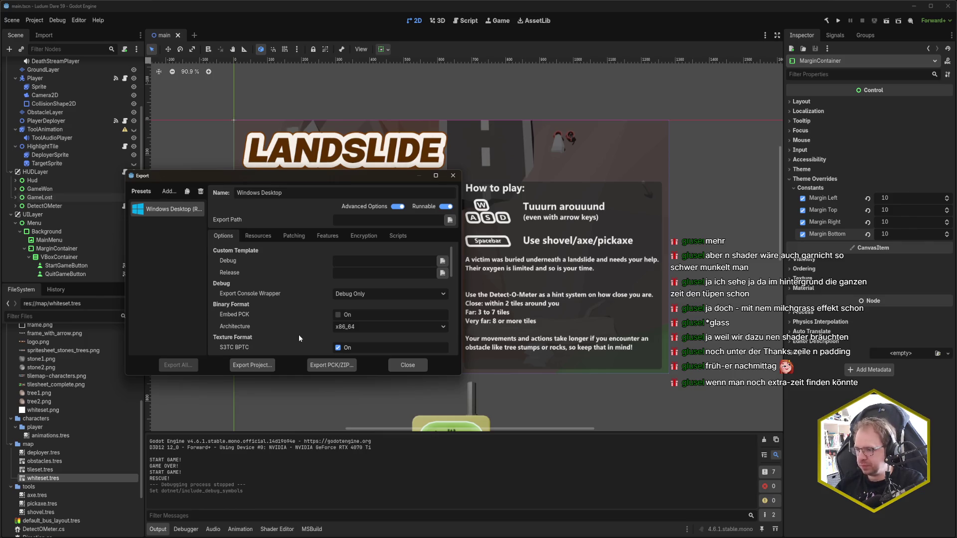
Step: Start the export and create a new 'build' folder in the project from the save dialog
click(243, 366)
drag(42, 147, 273, 149)
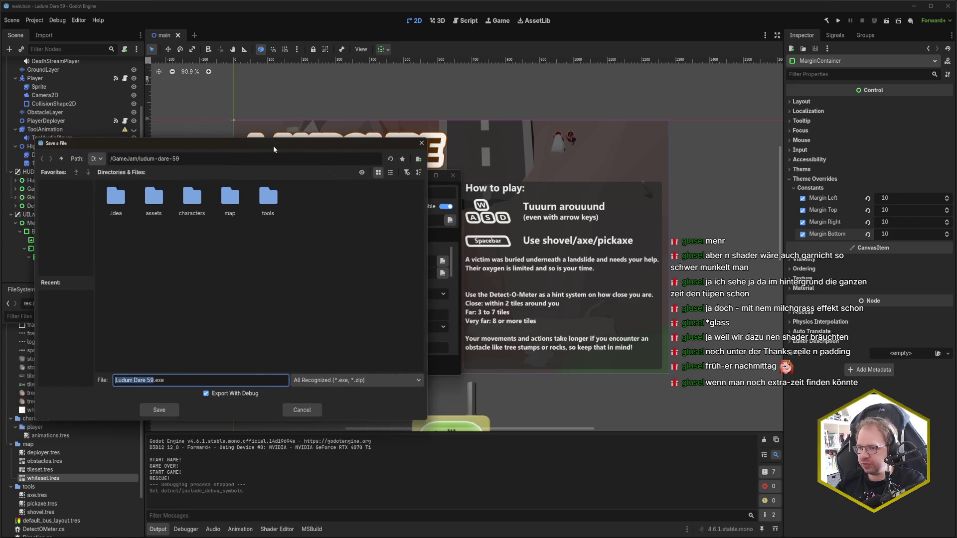
click(245, 272)
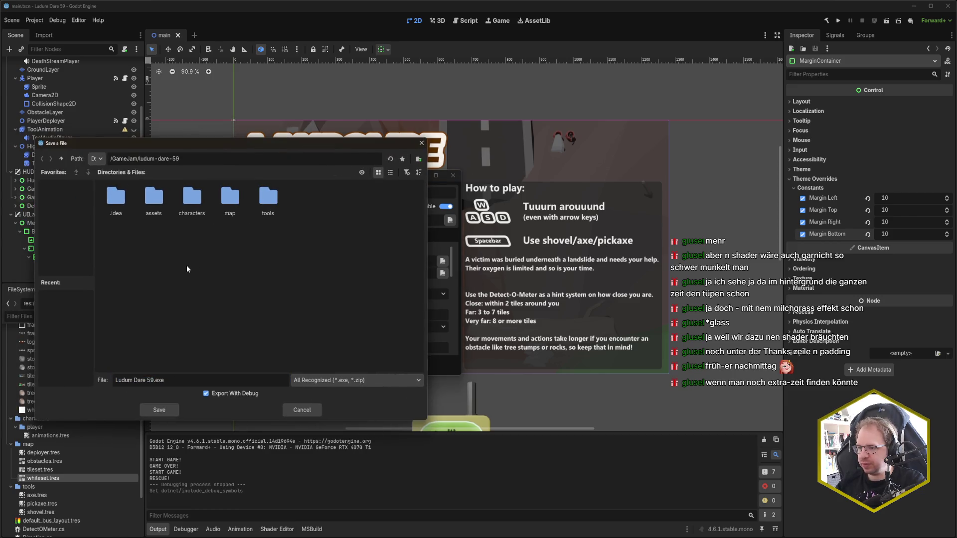
right_click(161, 268)
click(193, 271)
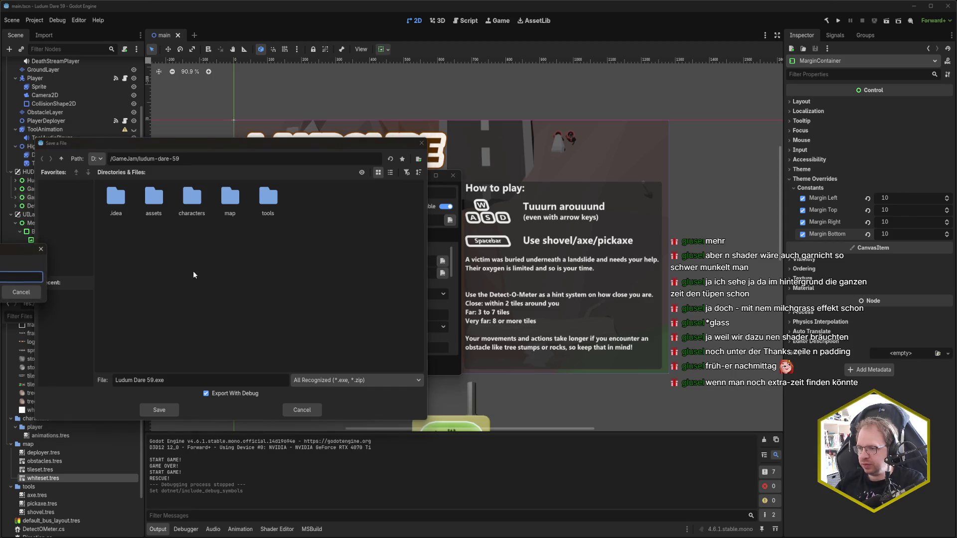
text(build)
key(Return)
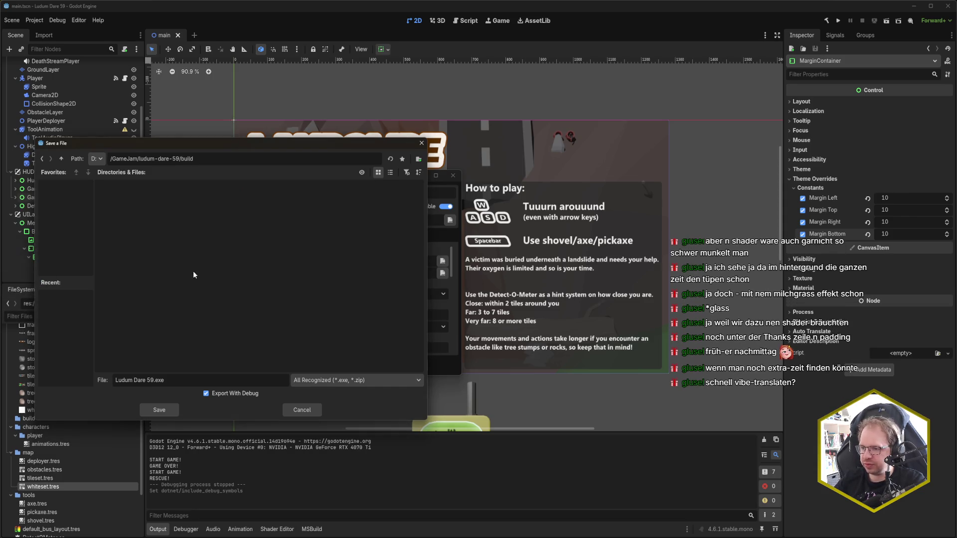
Step: Name the export file 'Landslide' and export the debug build
drag(153, 380, 38, 382)
text(Landslide)
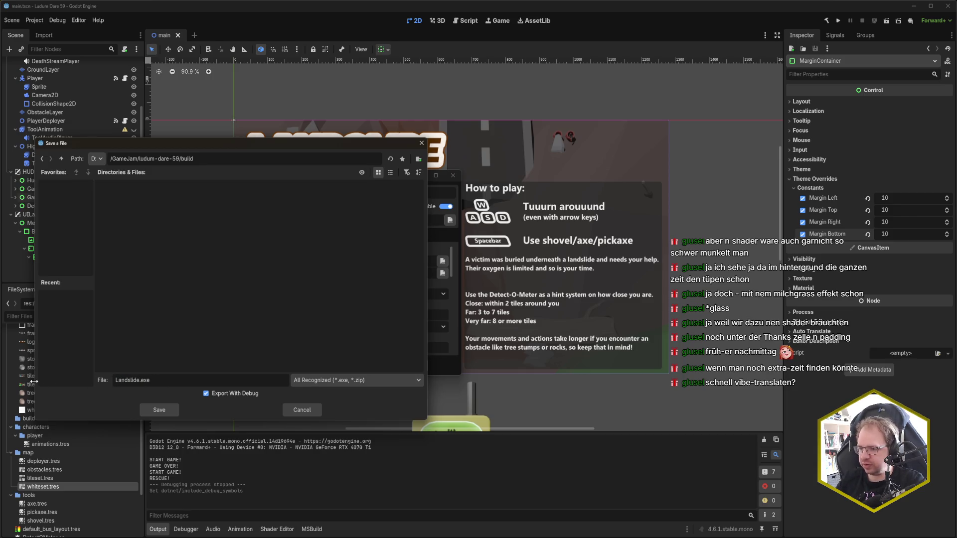
key(Return)
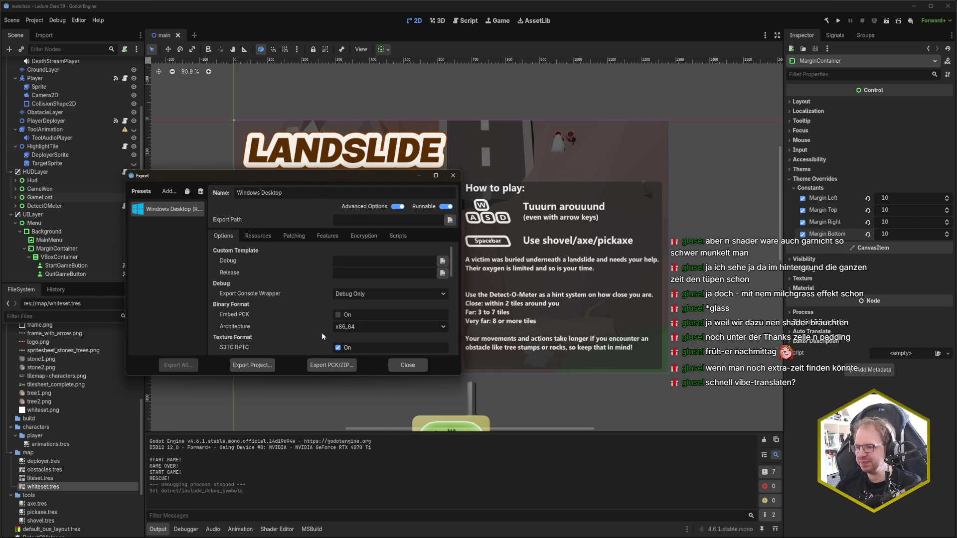
Step: Close the Export dialog
click(412, 367)
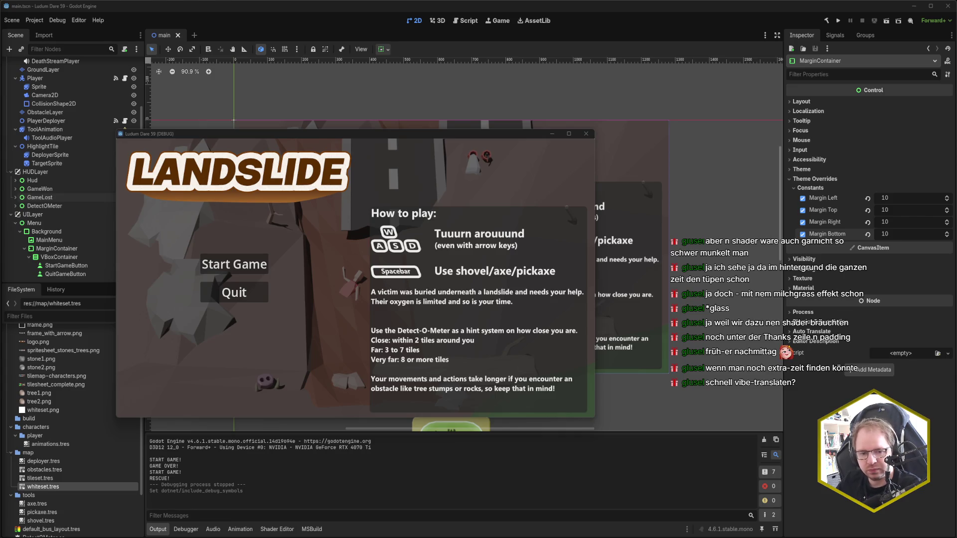
Step: Start a game, drop the character on a tile, dig four tiles up, then return down
click(231, 267)
click(337, 275)
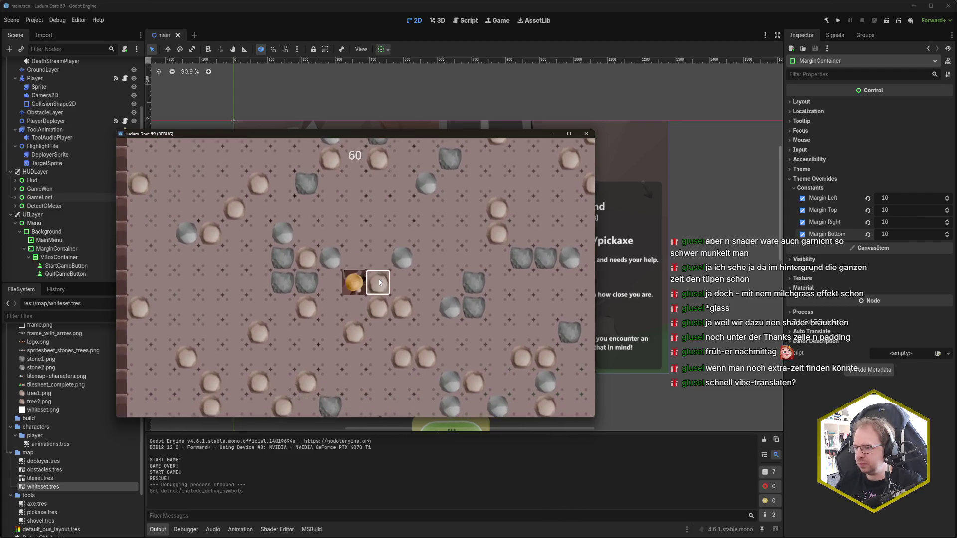
key(Up)
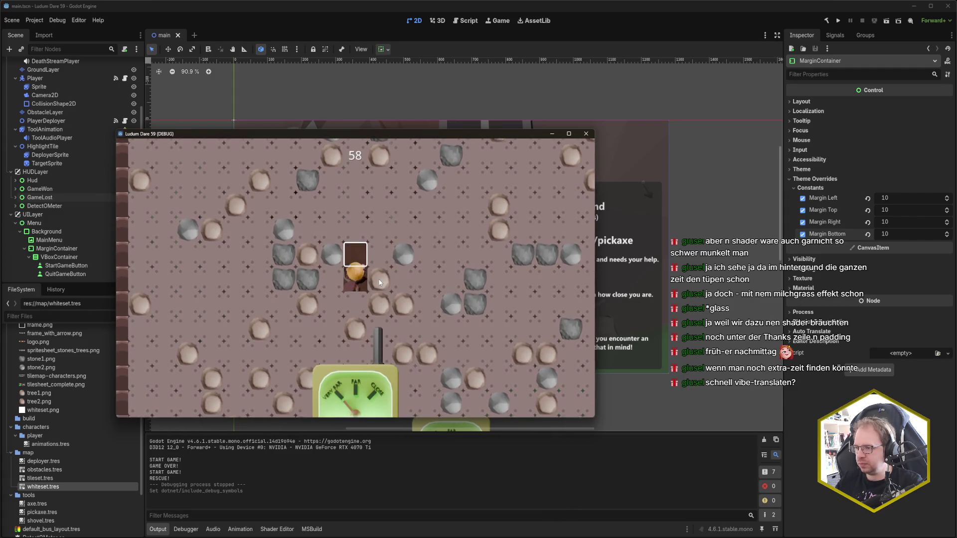
key(Up)
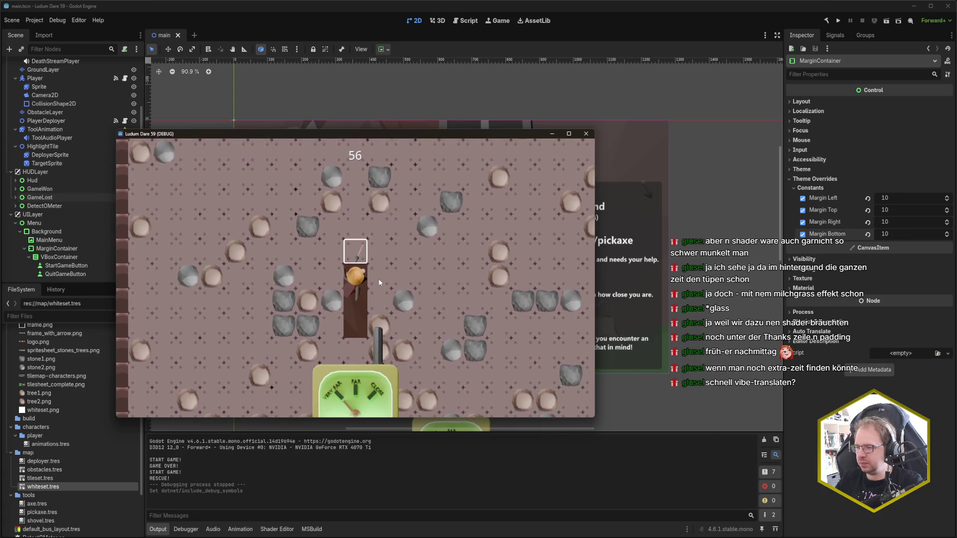
key(Up)
key(Up)
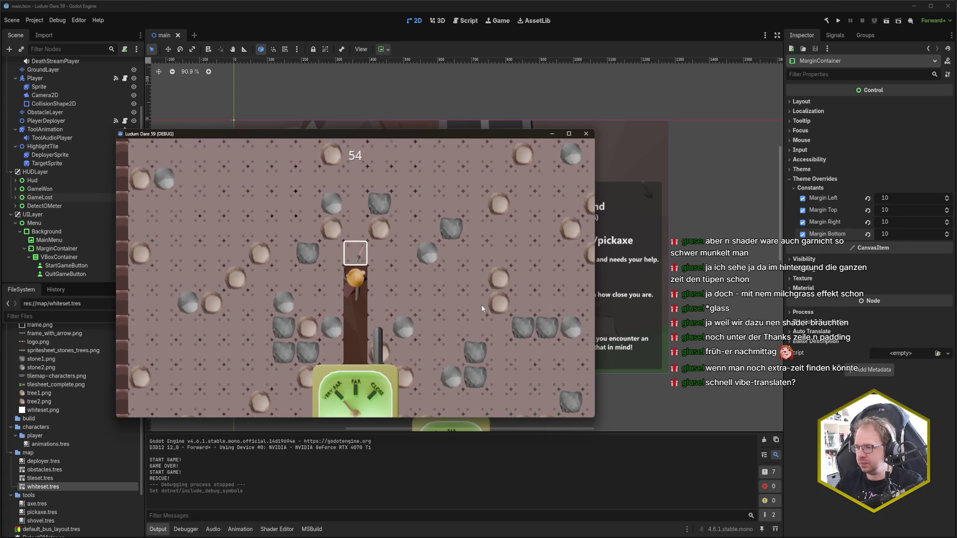
key(Up)
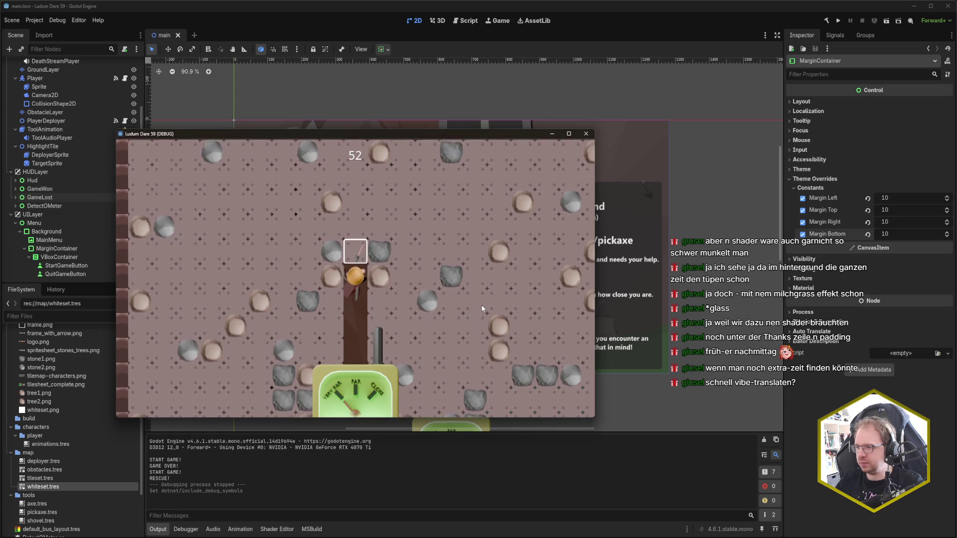
key(Down)
key(Down)
key(Down)
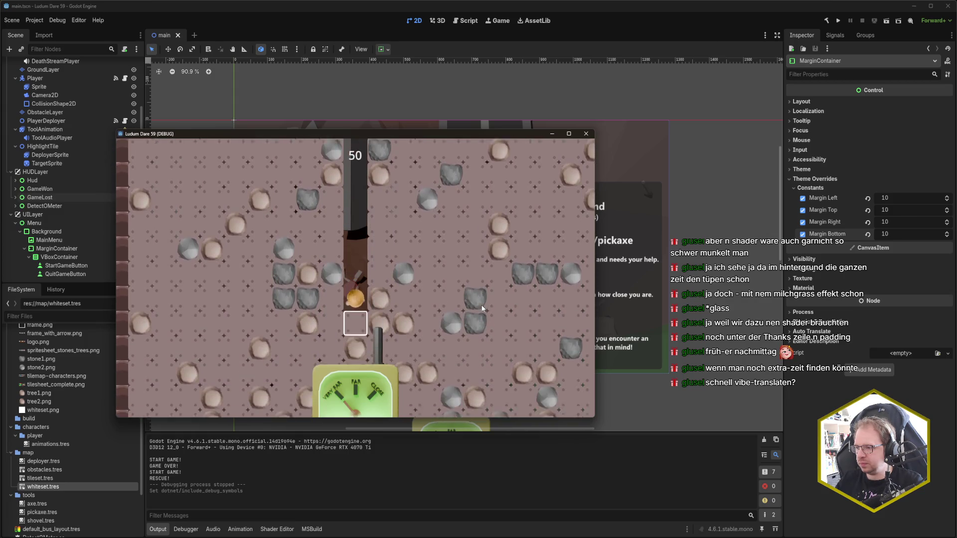
key(Down)
Step: Tunnel two tiles left, several down, then four right and further down
key(Left)
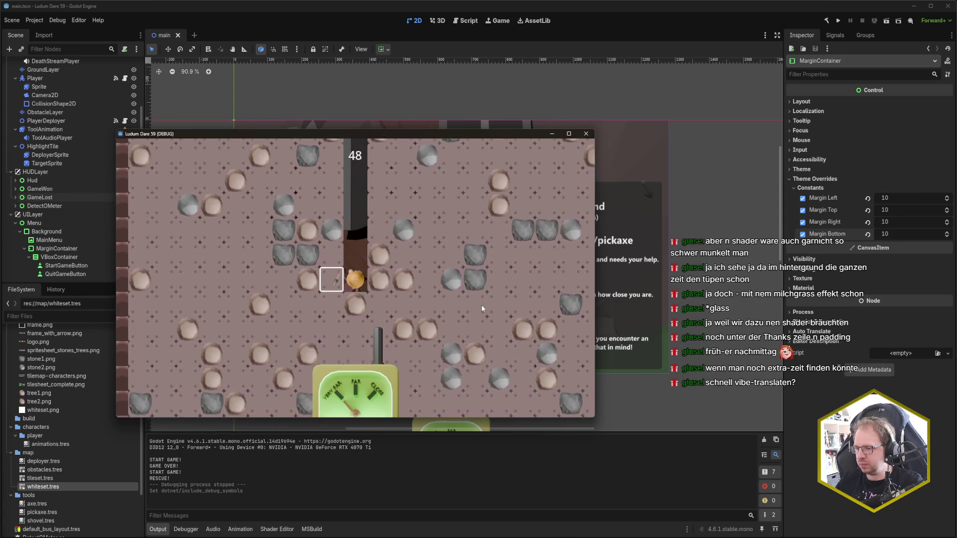
key(Left)
key(Down)
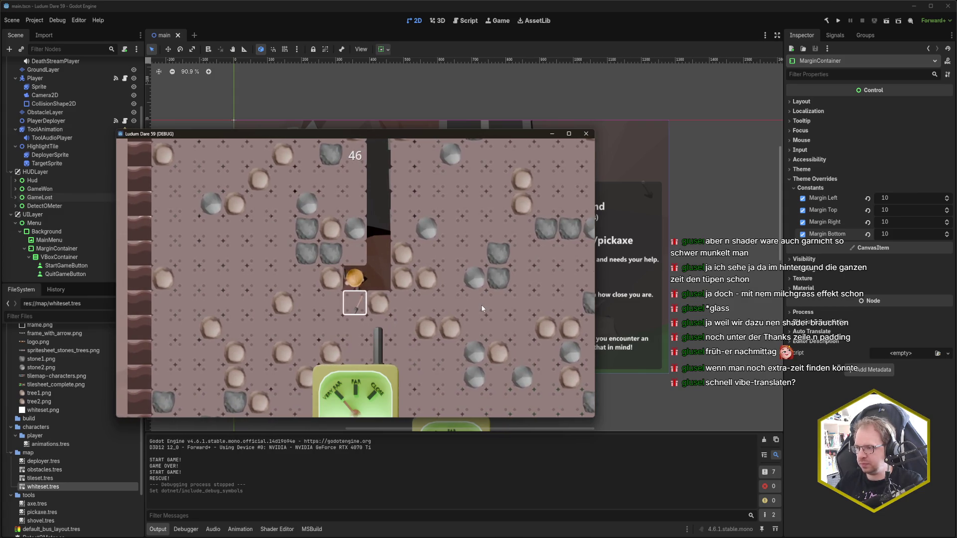
key(Down)
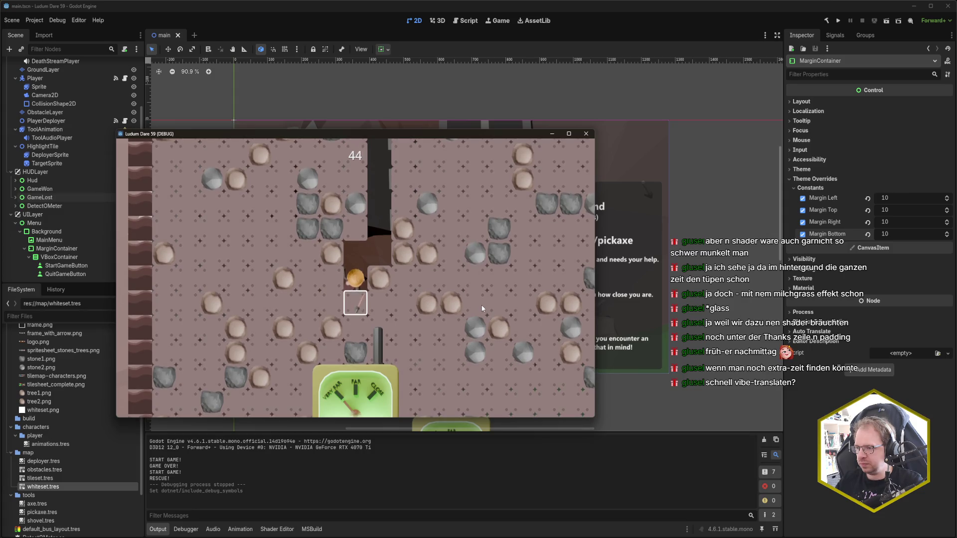
key(Down)
key(Down)
key(Right)
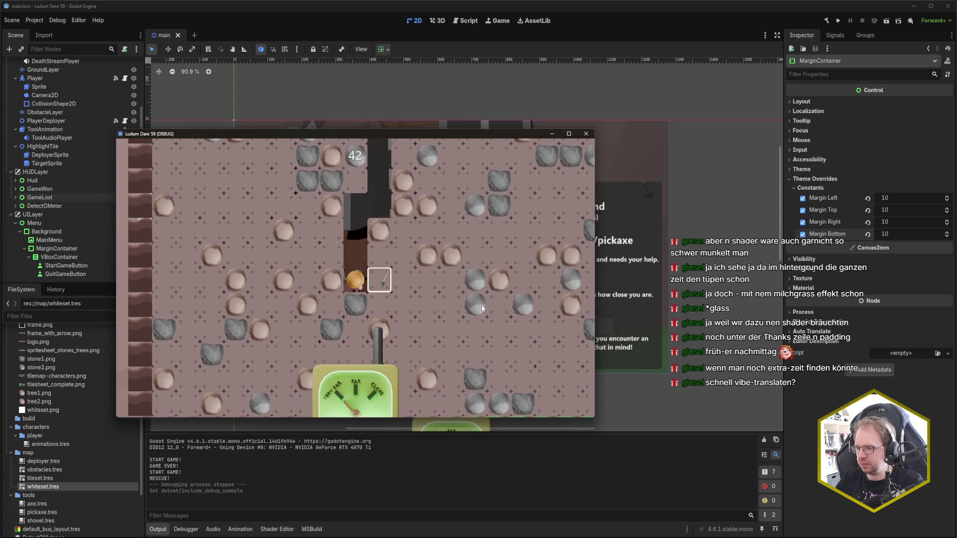
key(Right)
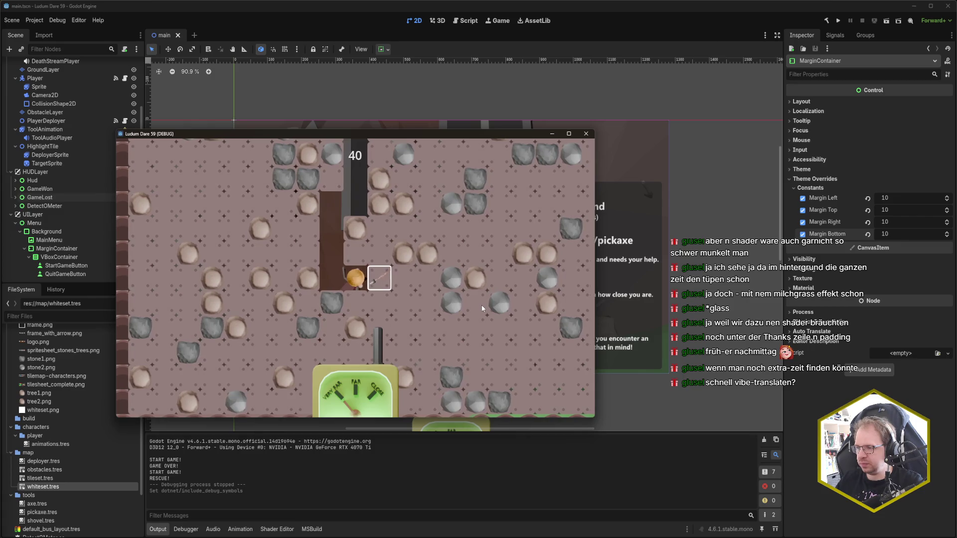
key(Right)
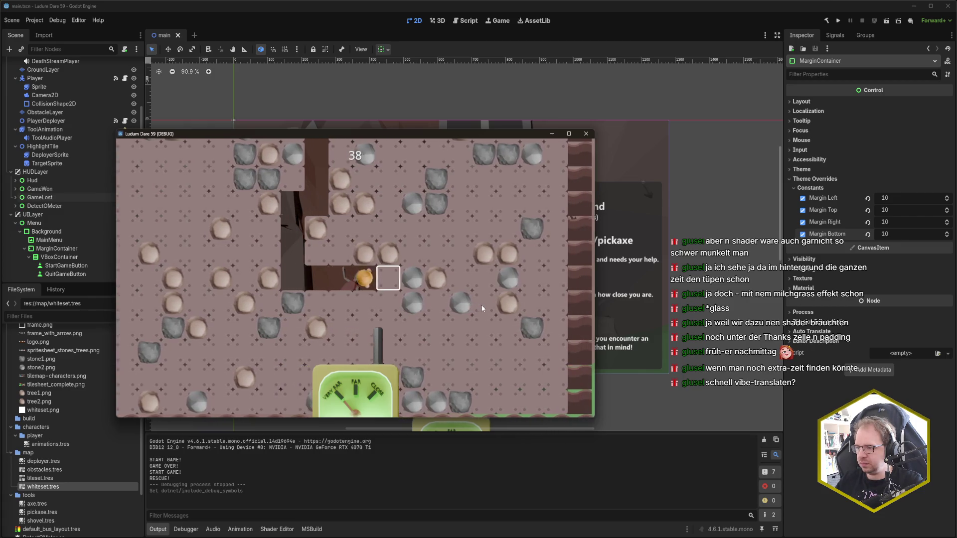
key(Right)
key(Down)
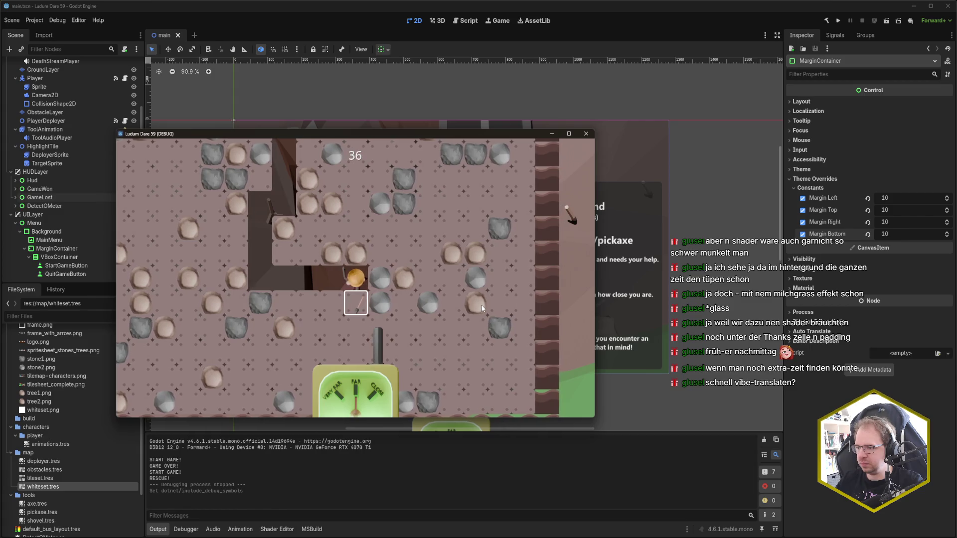
key(Down)
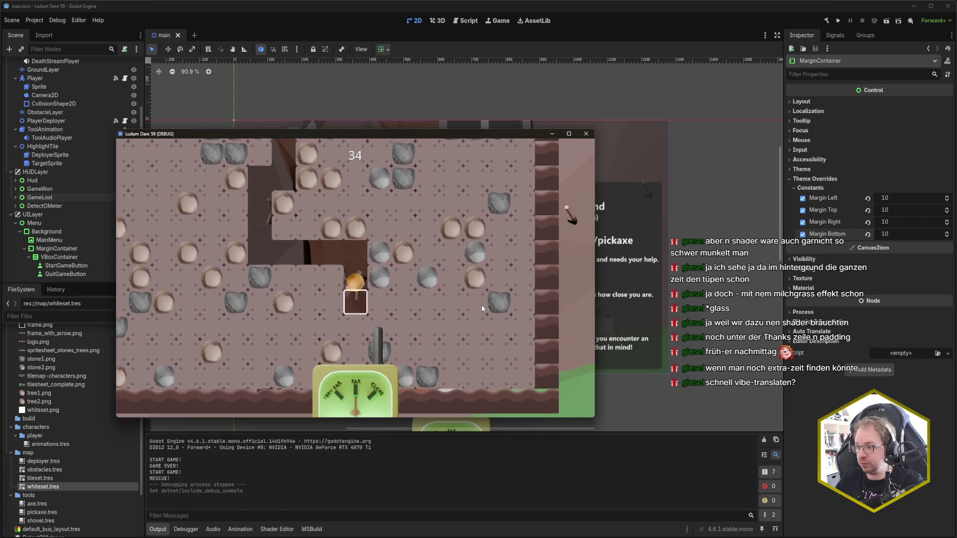
Step: Dig further right and down, climb up to the stone, and break through it rightward
key(Right)
key(Right)
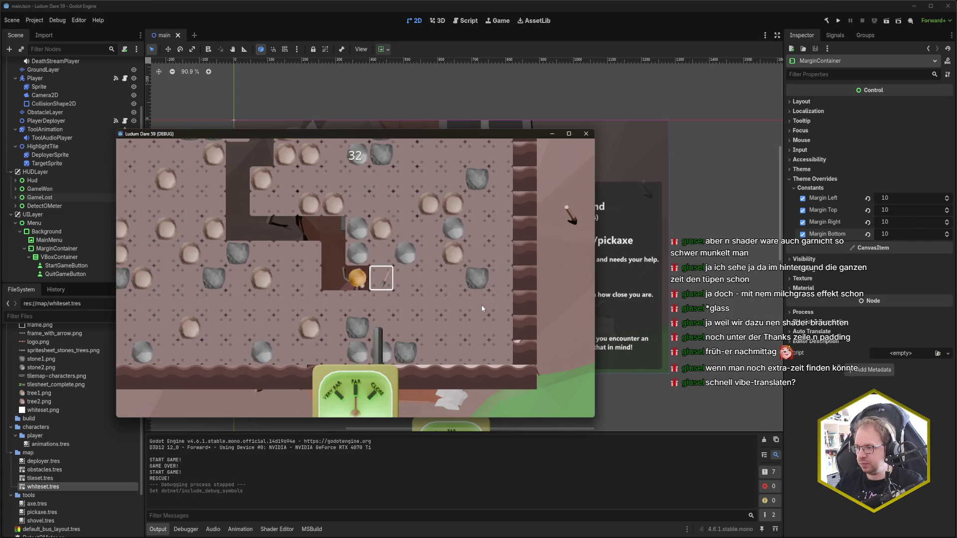
key(Right)
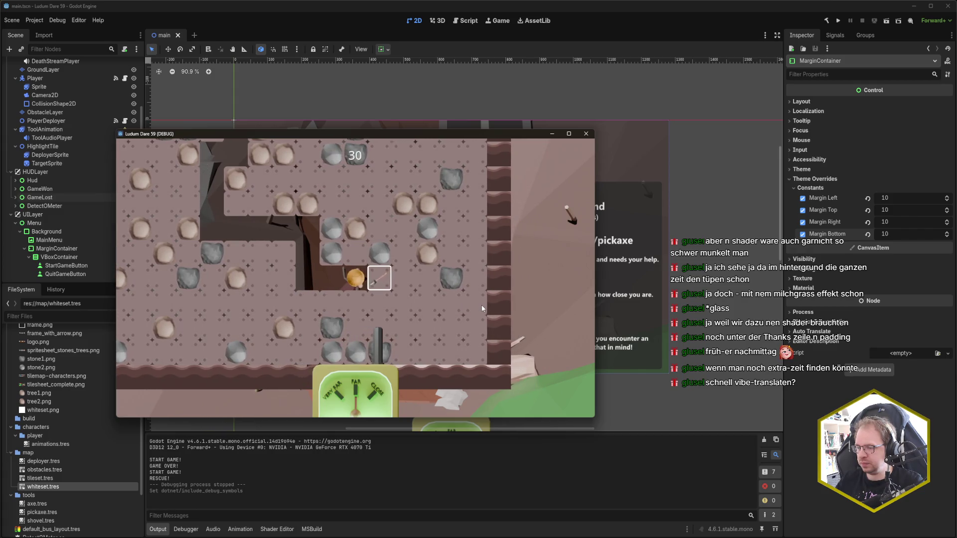
key(Right)
key(Down)
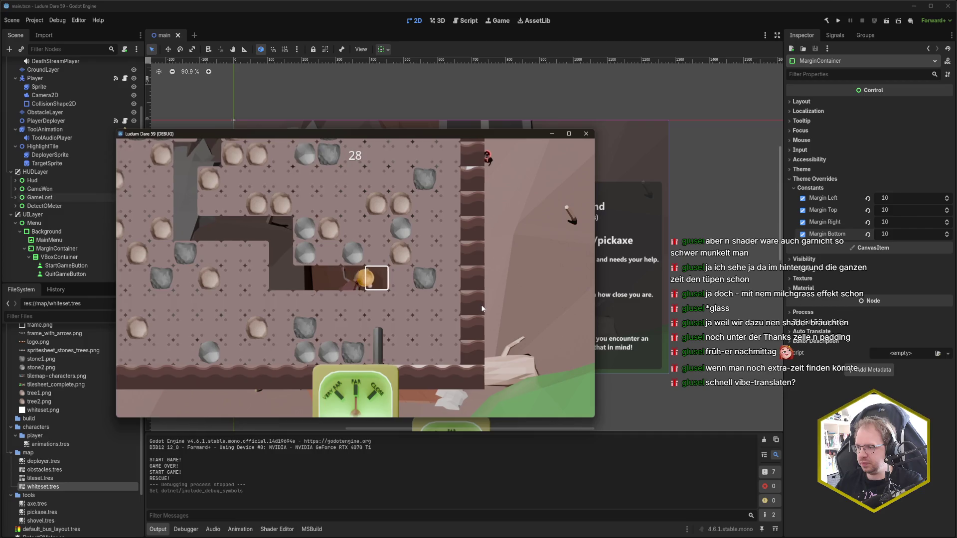
key(Down)
key(Right)
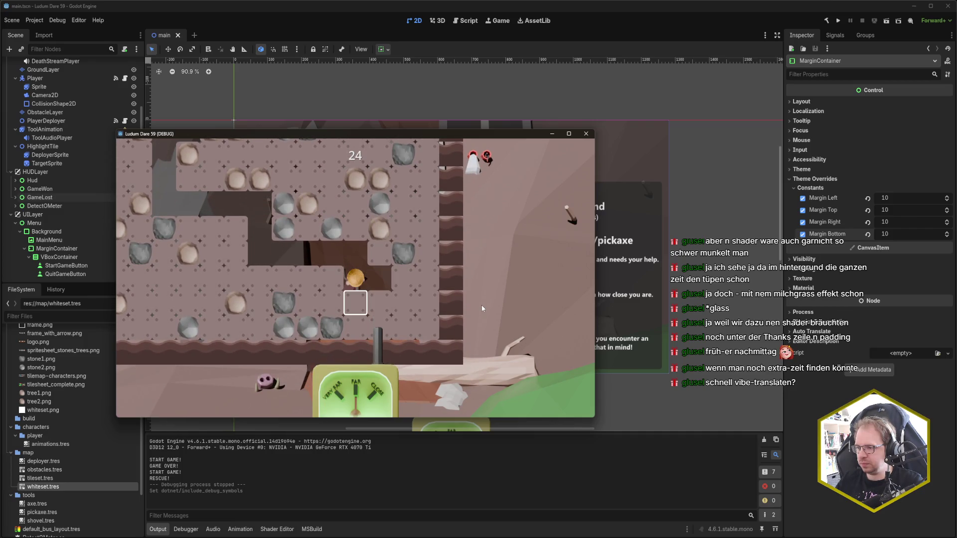
key(Up)
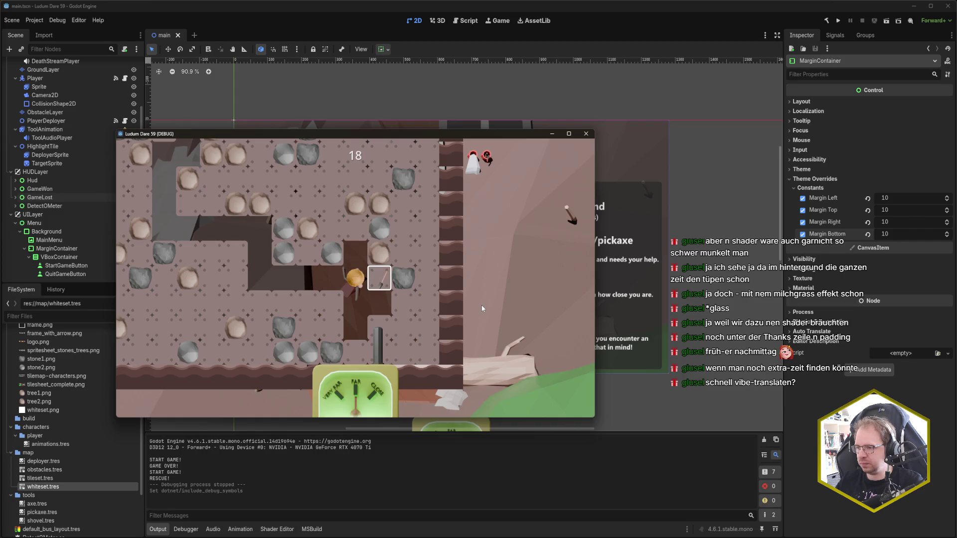
key(Up)
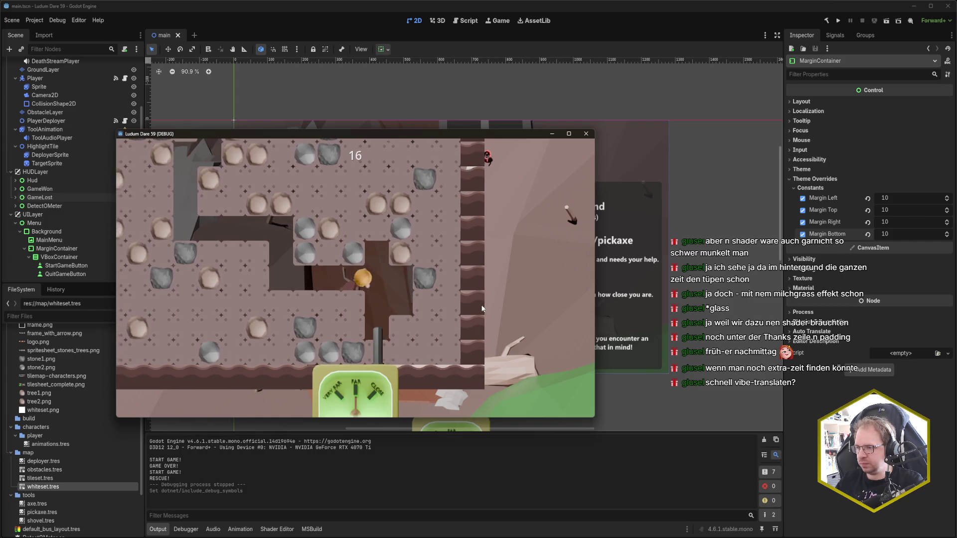
key(Up)
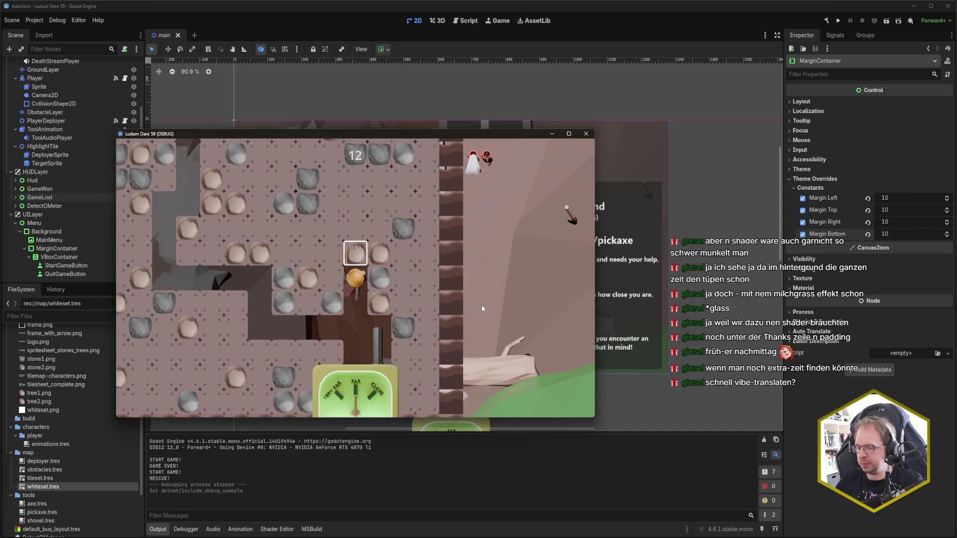
key(Down)
key(Right)
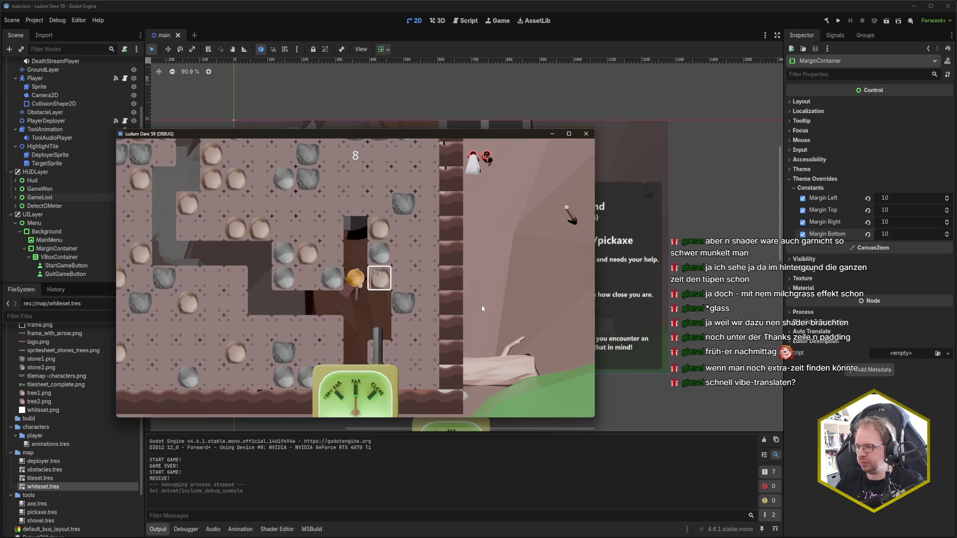
key(Right)
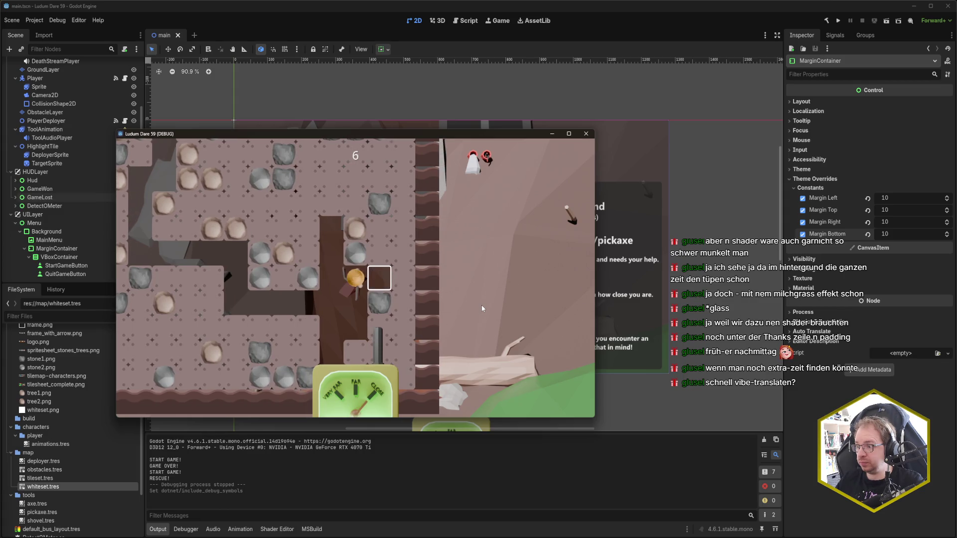
key(Right)
key(Right)
key(Up)
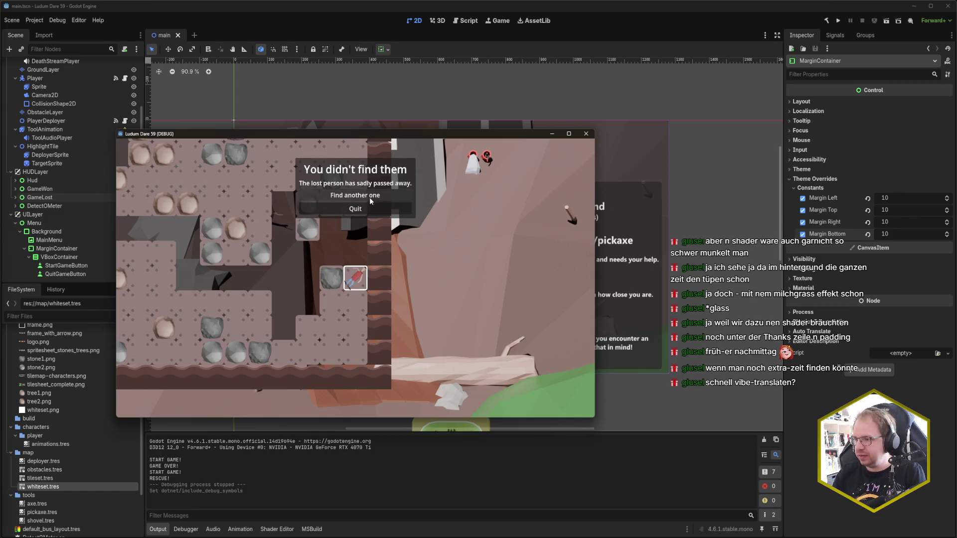
Step: Close the Landslide game window after the lost round and return to the Godot editor
click(355, 209)
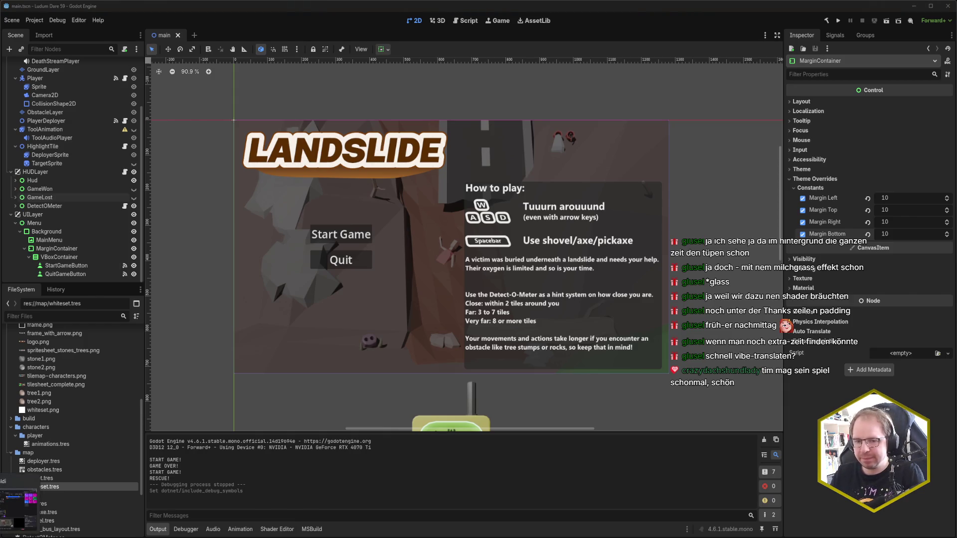
click(325, 6)
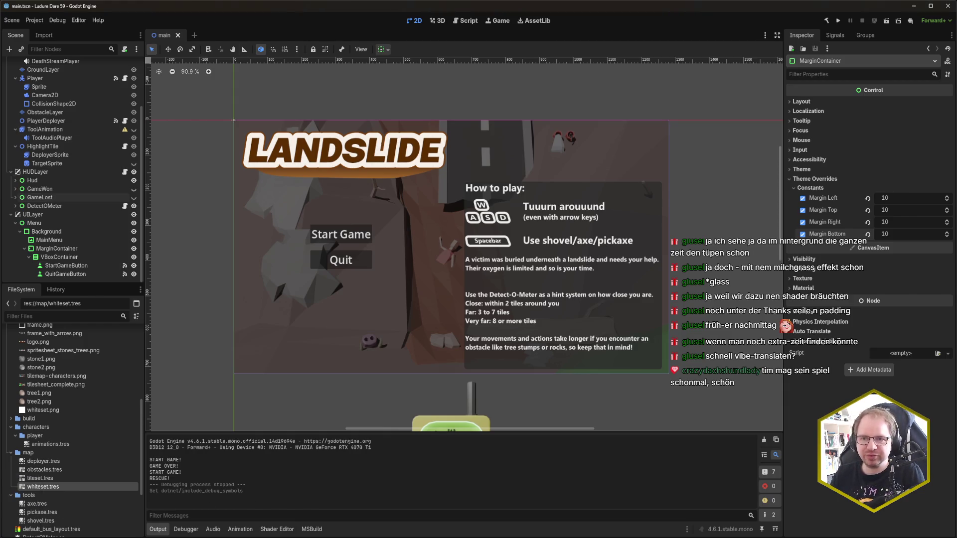
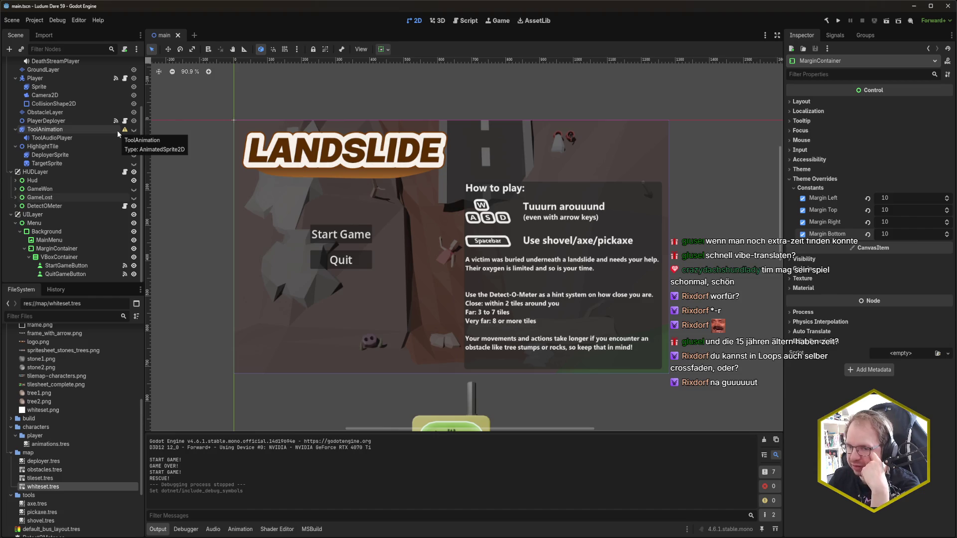
Step: Review ToolAudioPlayer's AudioStreamPlayer2D stream settings, then switch to the C# platform support article
click(71, 139)
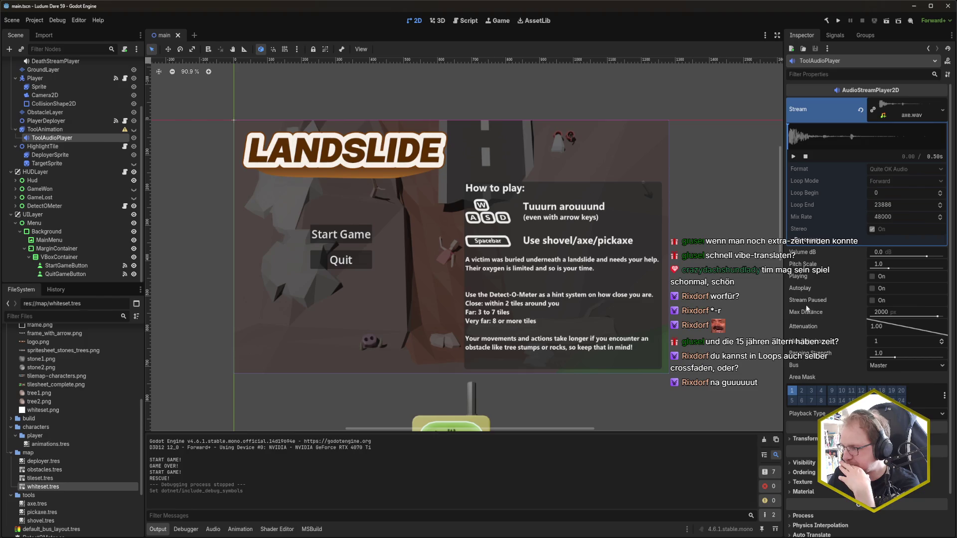
mouse_move(805, 304)
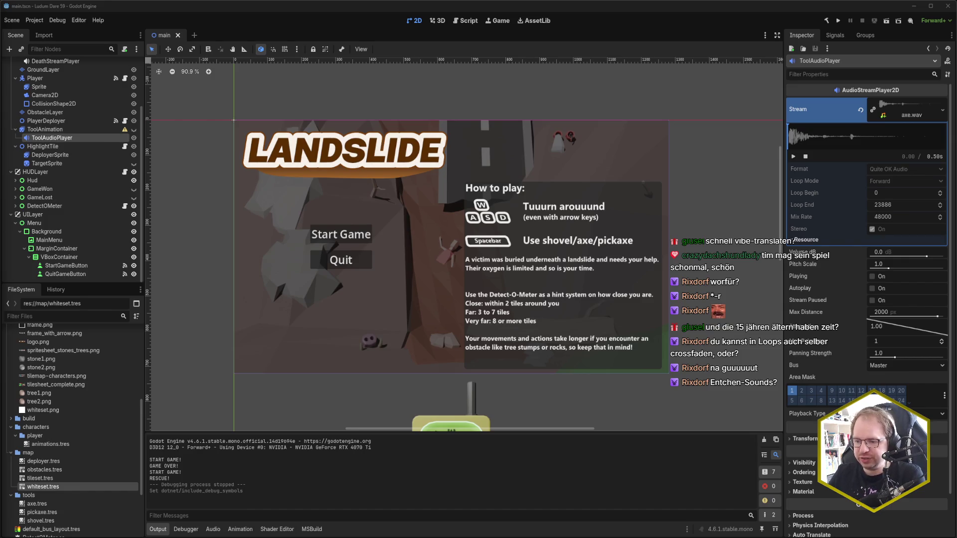
key(alt+Tab)
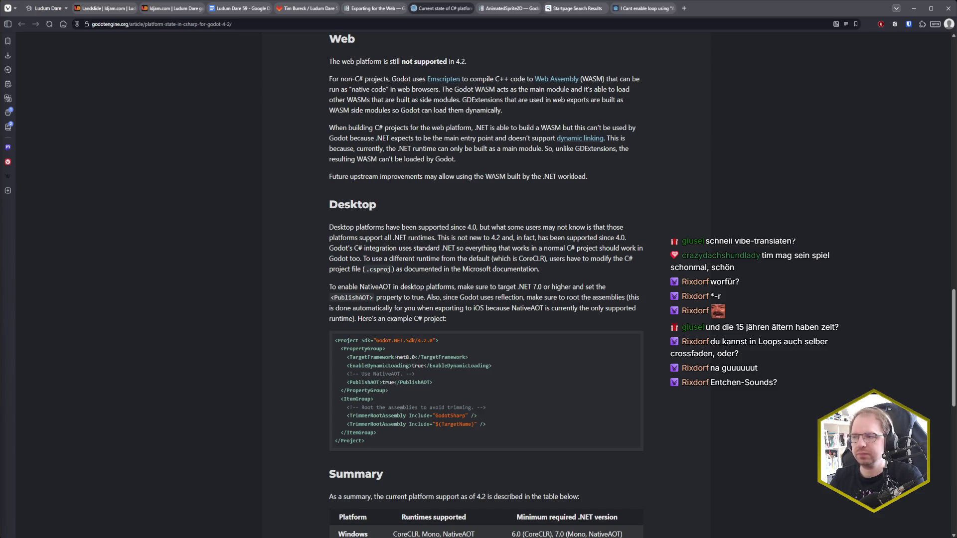
Step: Open itch.io in a new tab and start a new project from the creator dashboard
click(707, 8)
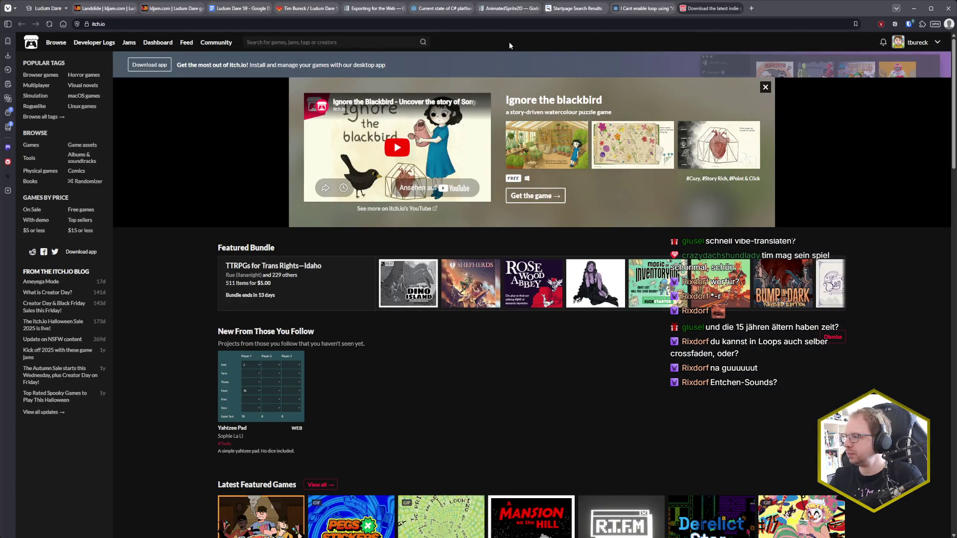
click(918, 43)
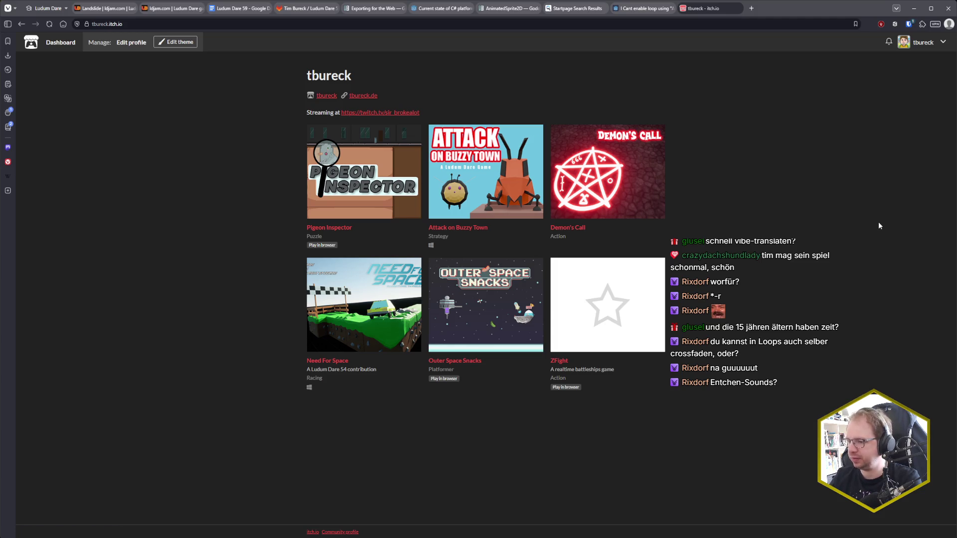
click(943, 44)
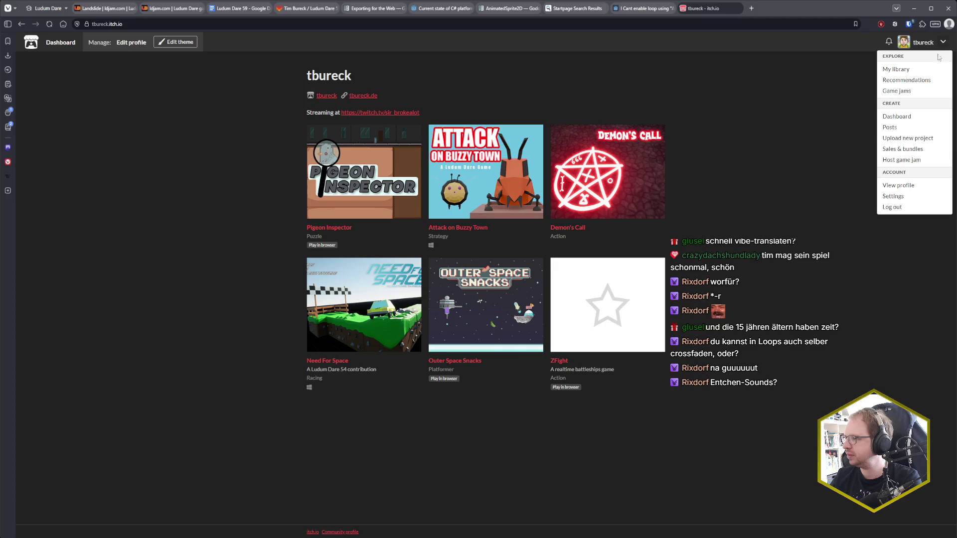
click(896, 116)
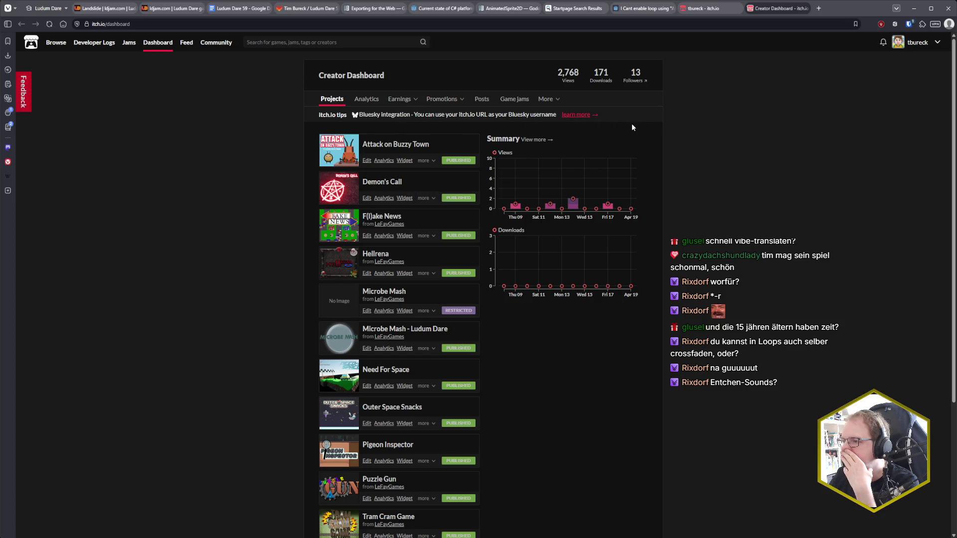
scroll(down, 3)
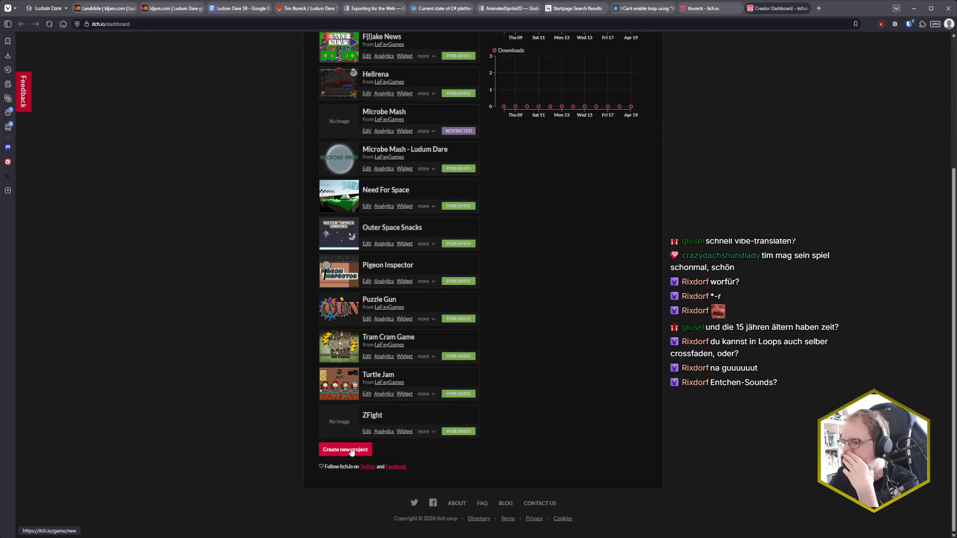
click(351, 452)
click(382, 175)
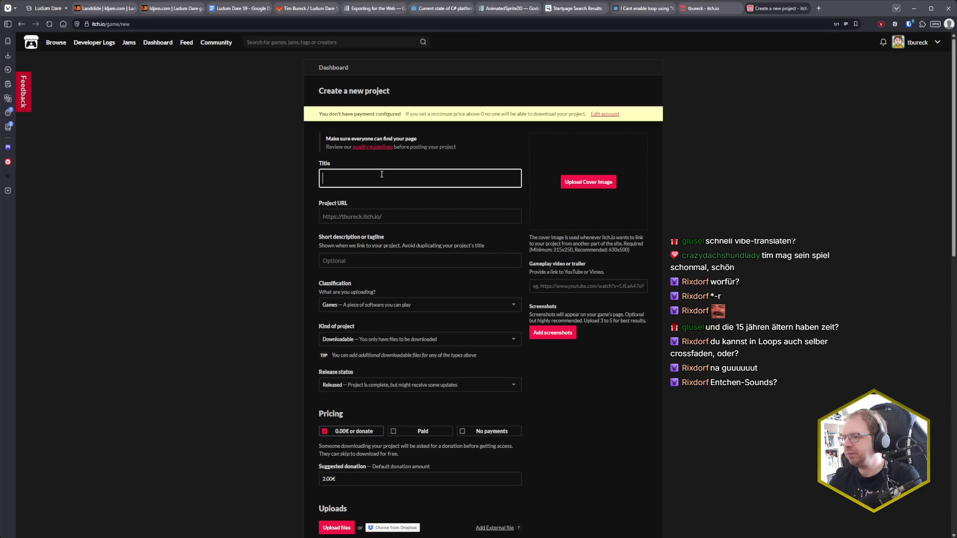
Step: Title the new project 'Landslide', keeping the auto-filled project URL
text(Landslide)
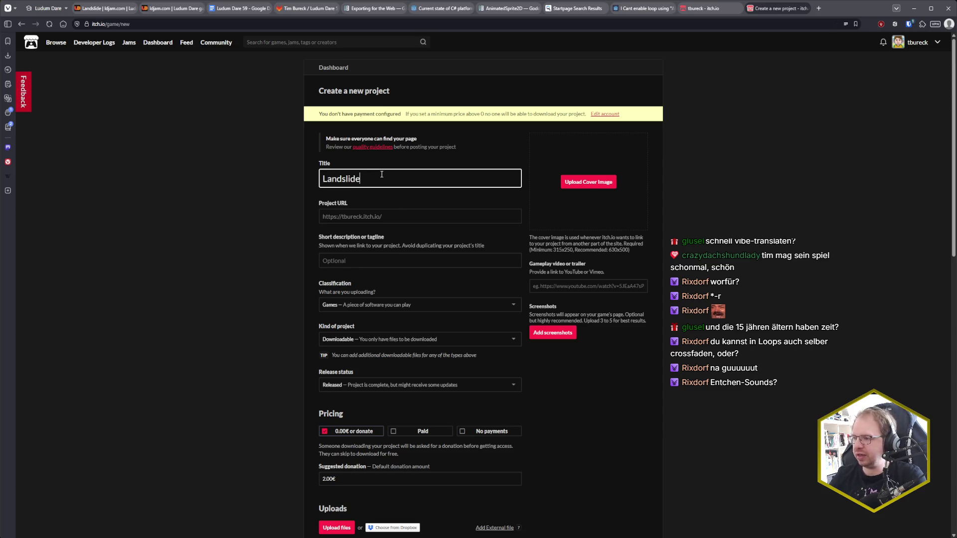
key(Tab)
click(309, 271)
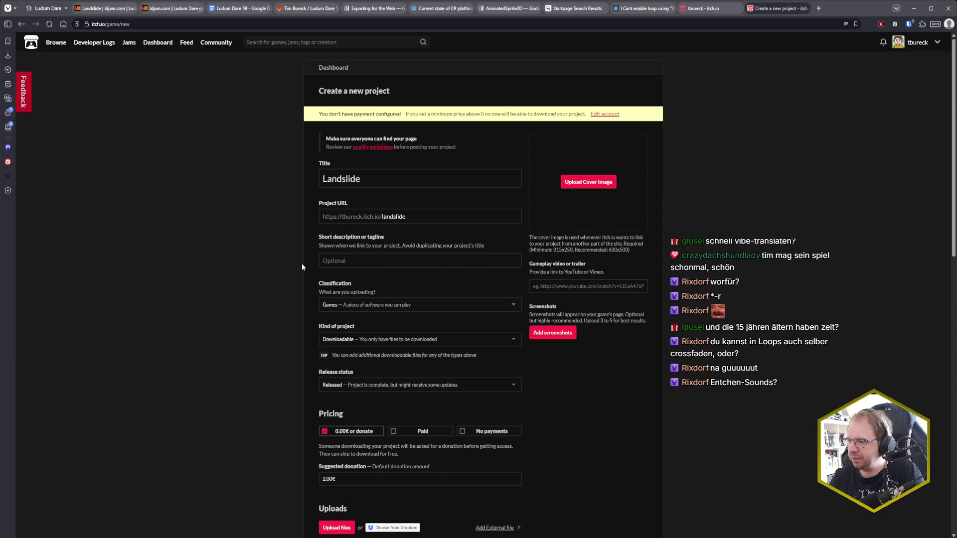
scroll(down, 3)
scroll(up, 3)
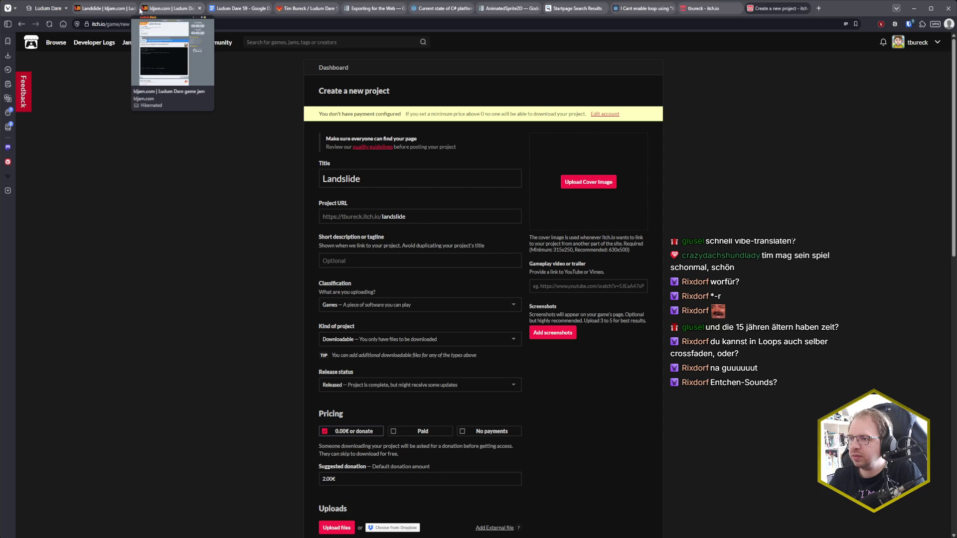
scroll(down, 3)
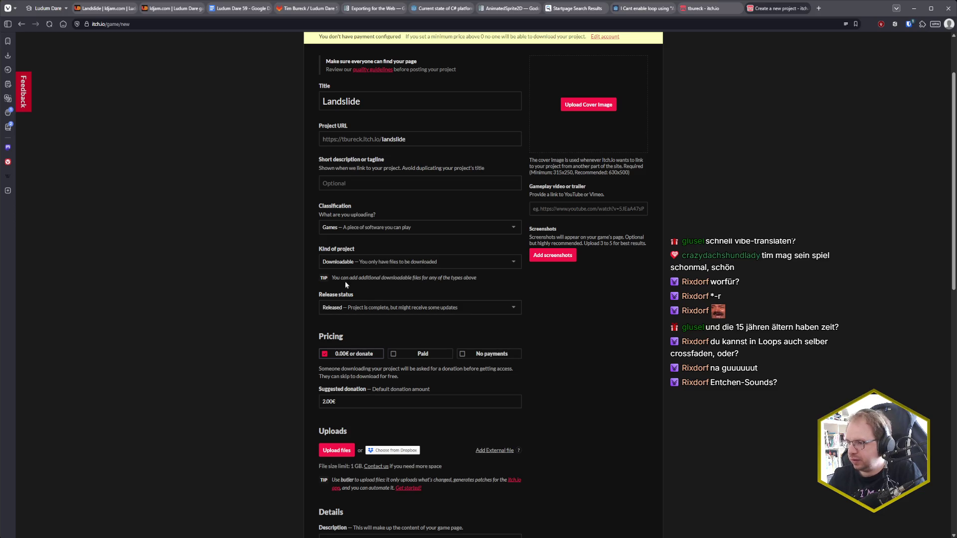
Step: Set the release status to Prototype and the pricing to No payments
click(376, 308)
click(377, 352)
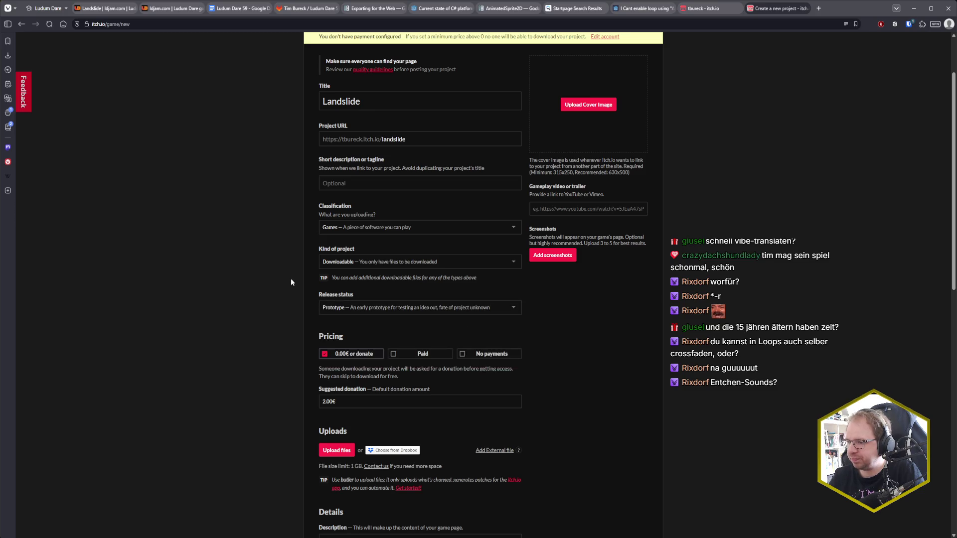
scroll(down, 3)
click(461, 237)
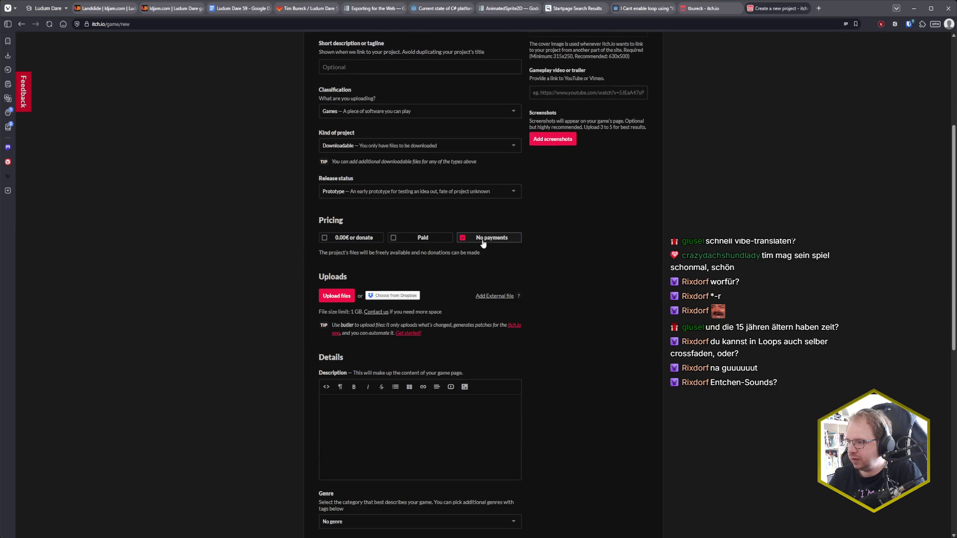
scroll(down, 3)
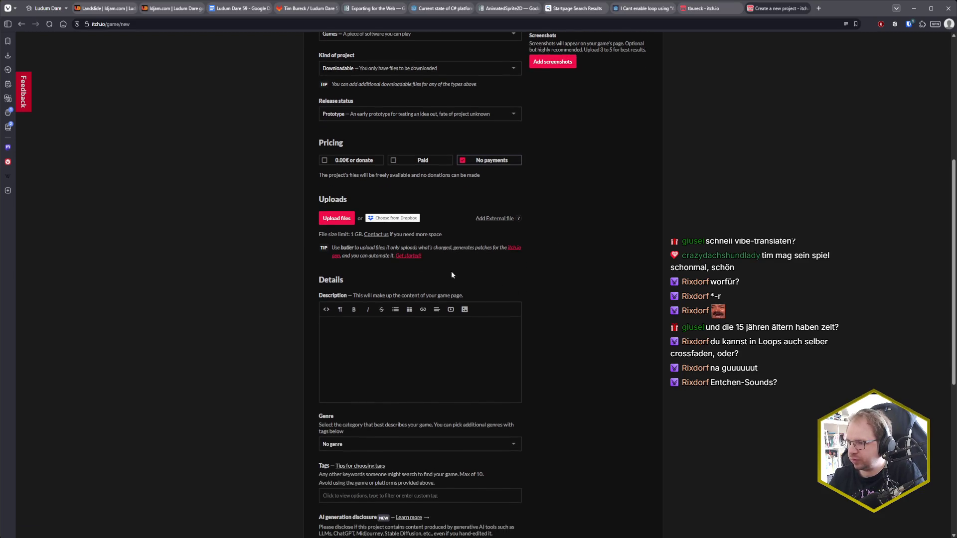
scroll(down, 3)
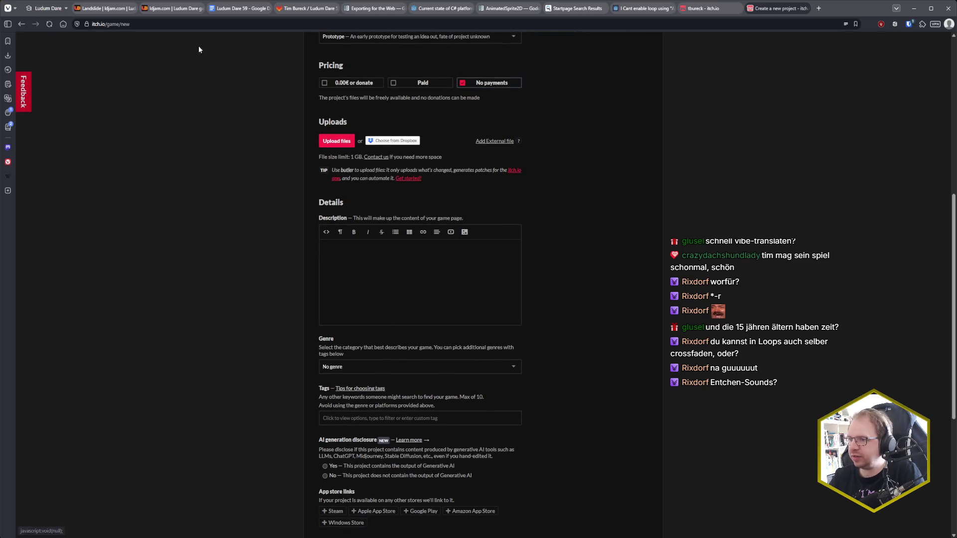
click(105, 8)
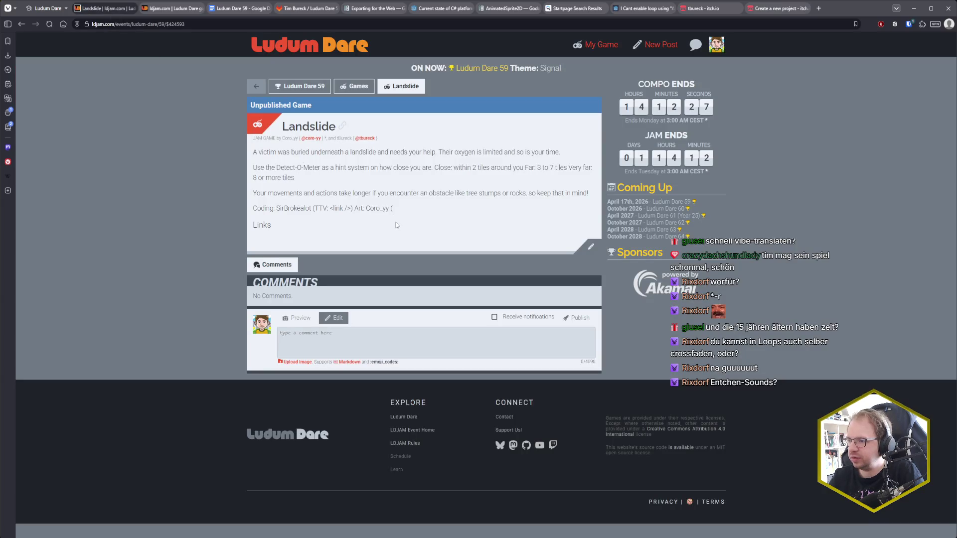
Step: Reload the Landslide ldjam.com page, select its credited description, and return to itch.io
key(F5)
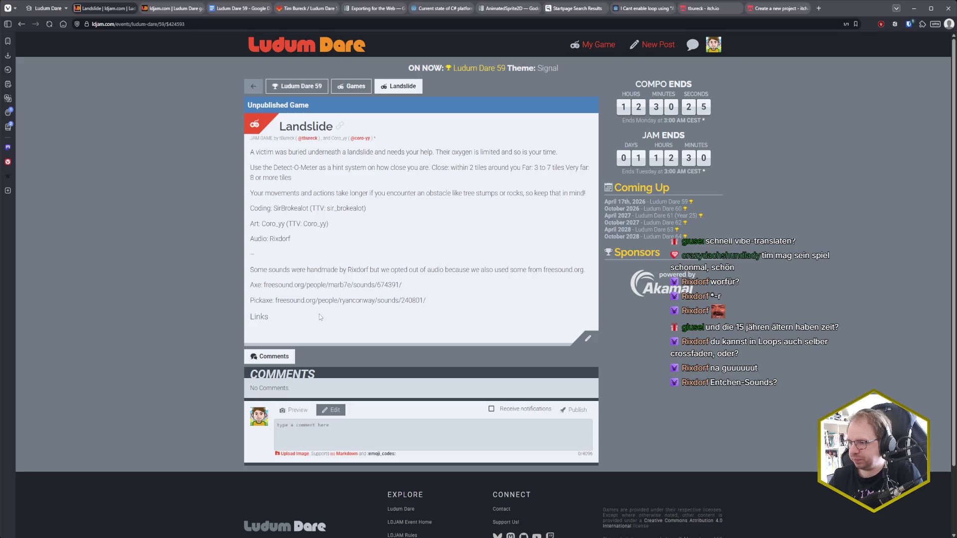
drag(435, 301, 252, 153)
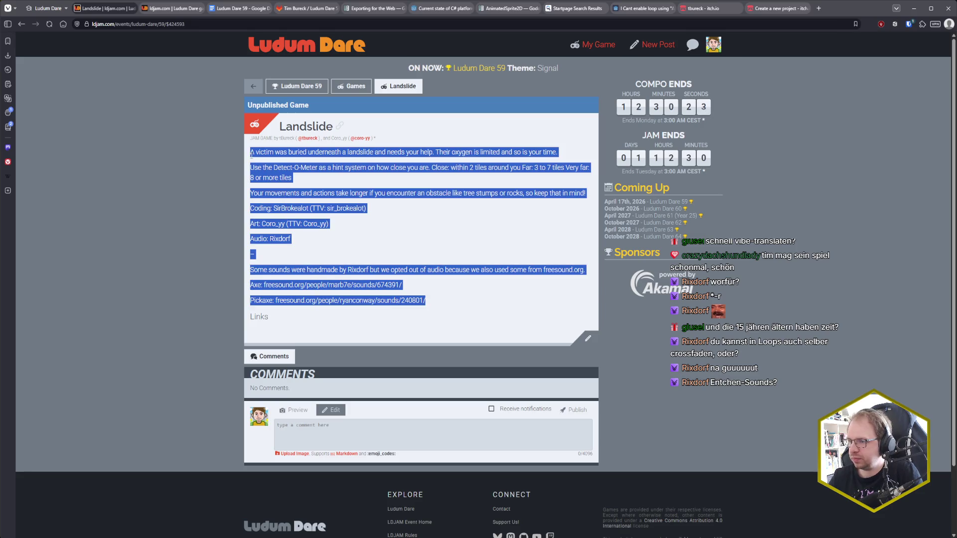
click(423, 231)
key(alt+Tab)
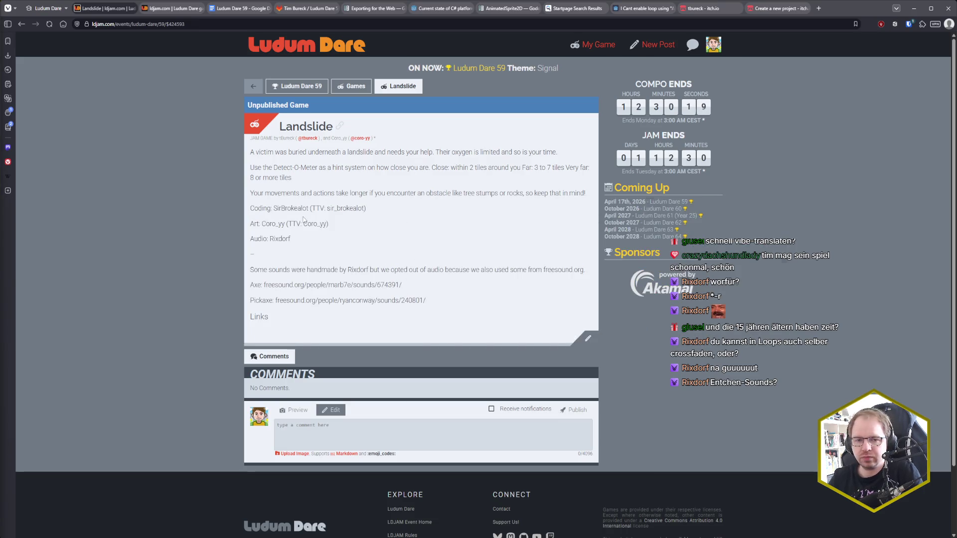
key(alt+Tab)
click(777, 8)
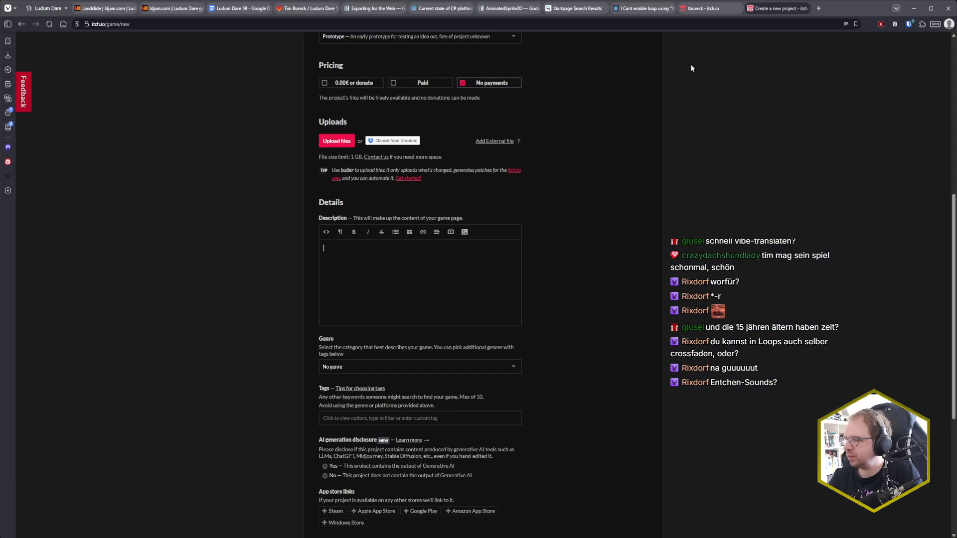
Step: Paste the game description into the project form and remove its empty first line
text(A victim was buried underneath a landslide and needs your help. Their oxygen is limited and so is your time. Use the Detect-O-Meter as a hint system on how close you are. Close: within 2 tiles around you Far: 3 to 7 tiles Very far: 8 or more tiles Your movements and actions take longer if you encounter an obstacle like tree stumps or rocks, so keep that in mind! Coding: SirBrokealot (TTV: sir_brokealot) Art: Coro_yy (TTV: Coro_yy) Audio: Rixdorf - Some sounds were handmade by Rixdorf but we opted out of audio because we also used some from freesound.org. Axe: freesound.org/people/marb7e/sounds/674391/ Pickaxe: freesound.org/people/ryanconway/sounds/240801/)
click(336, 262)
key(BackSpace)
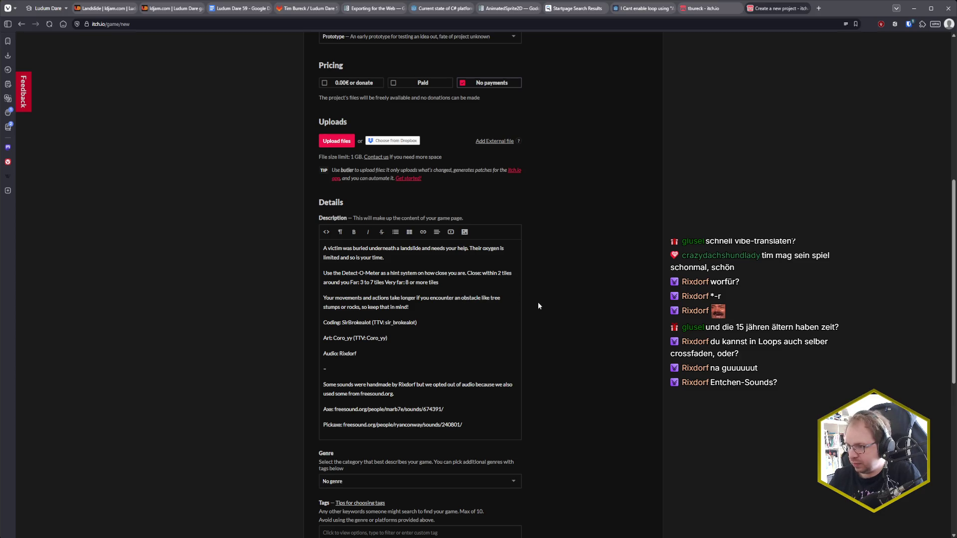
scroll(down, 3)
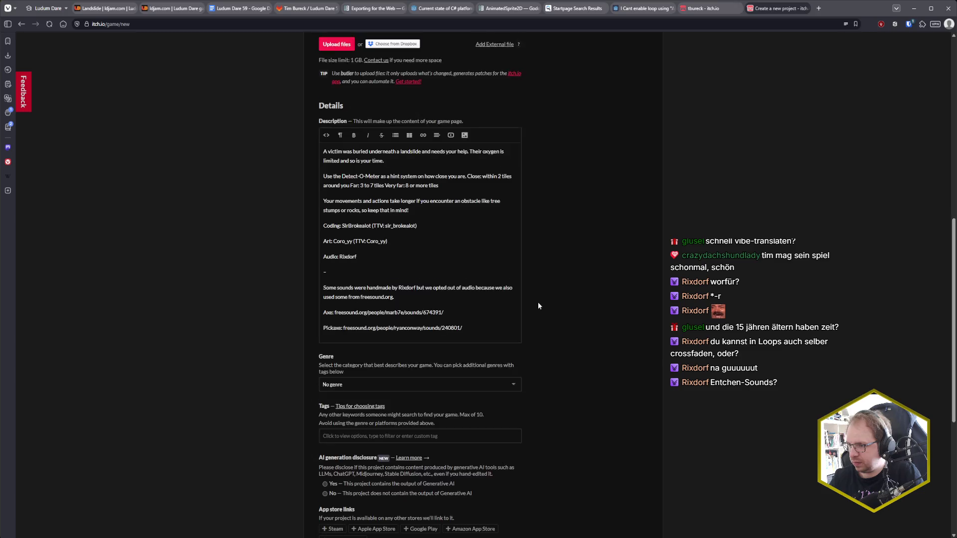
Step: Set the project's genre to Adventure
click(451, 331)
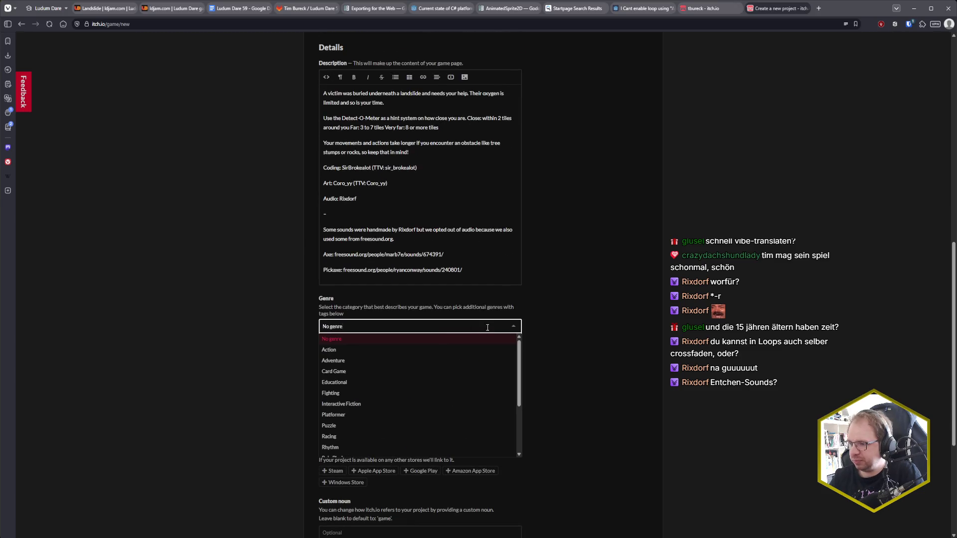
scroll(down, 3)
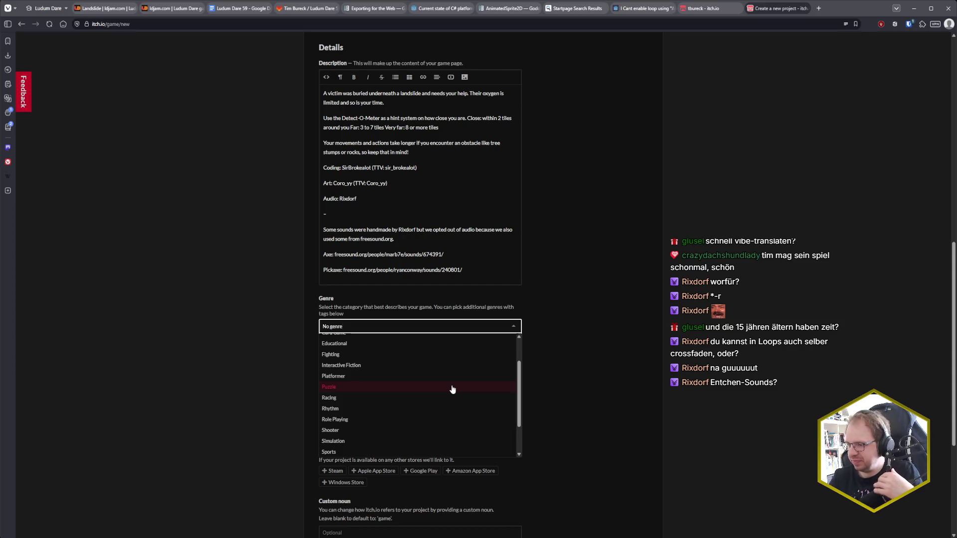
scroll(down, 3)
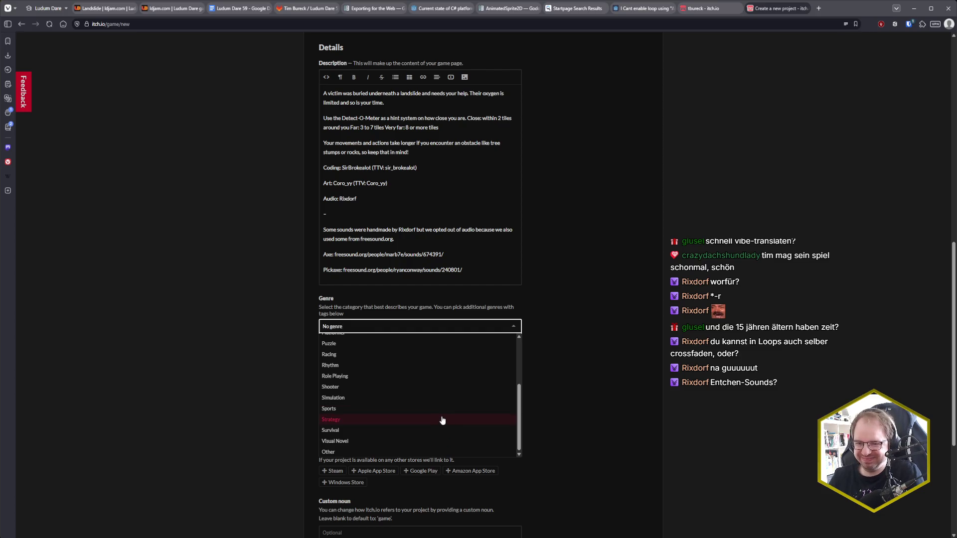
scroll(up, 3)
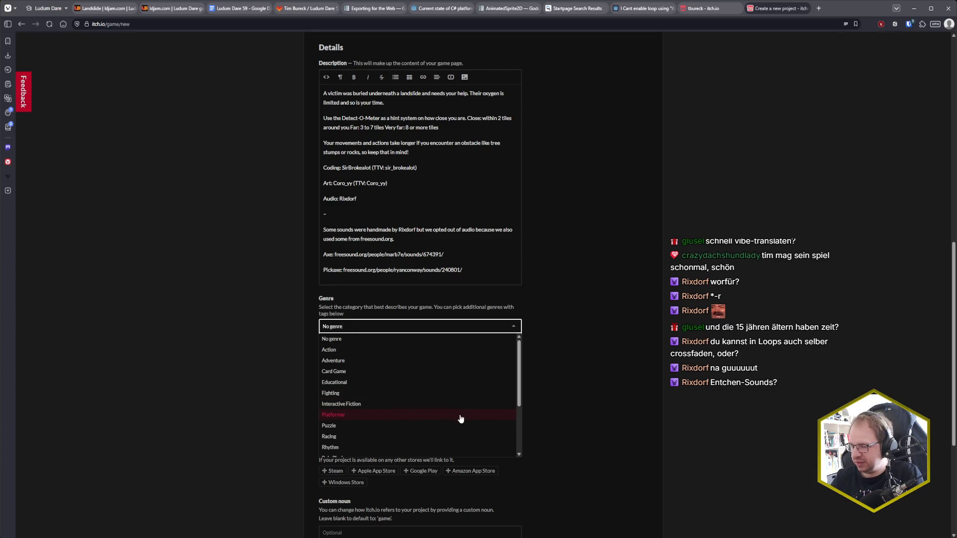
scroll(down, 3)
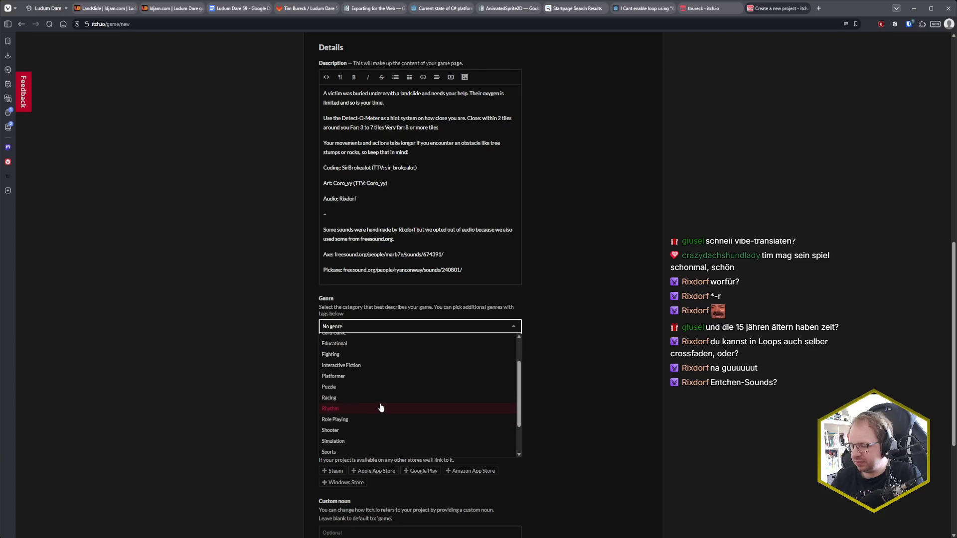
scroll(up, 3)
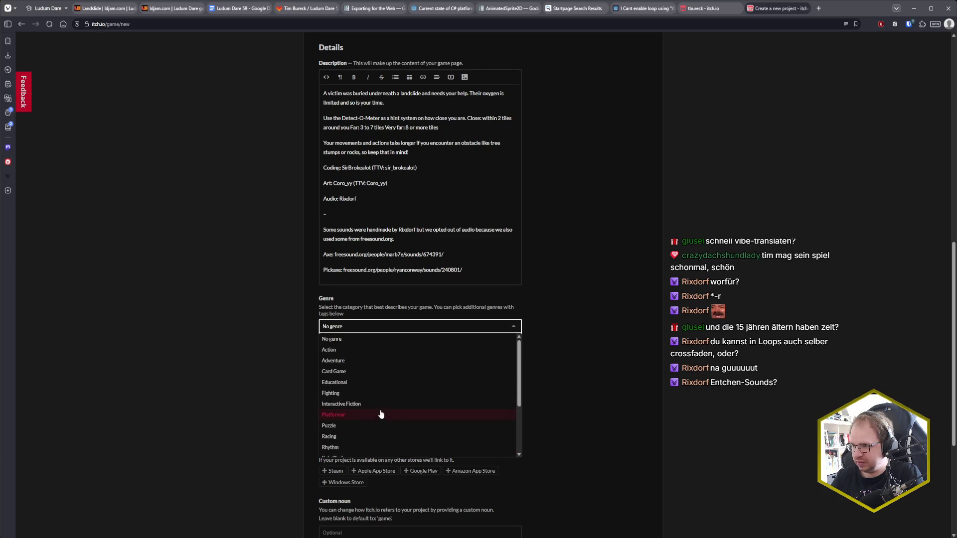
scroll(up, 3)
click(373, 439)
click(498, 404)
click(530, 407)
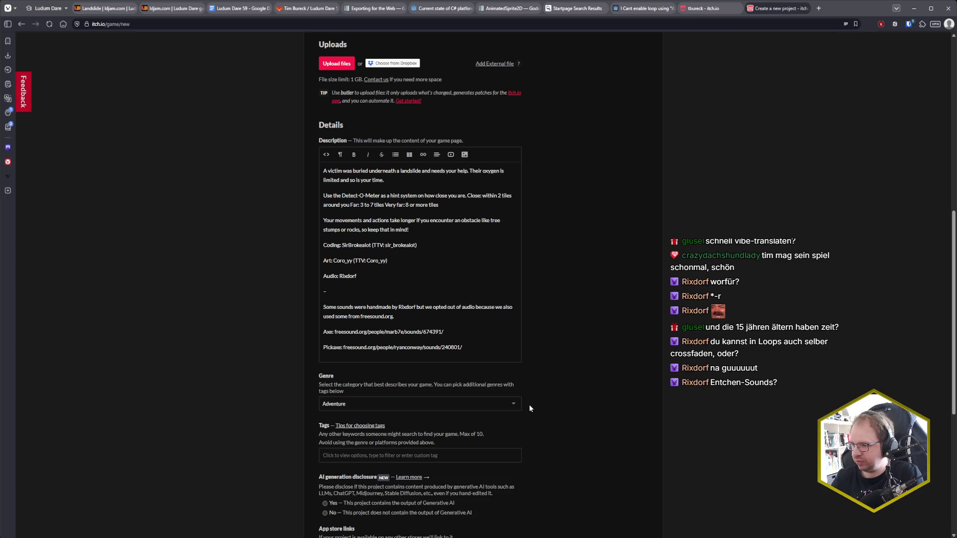
scroll(down, 3)
click(421, 340)
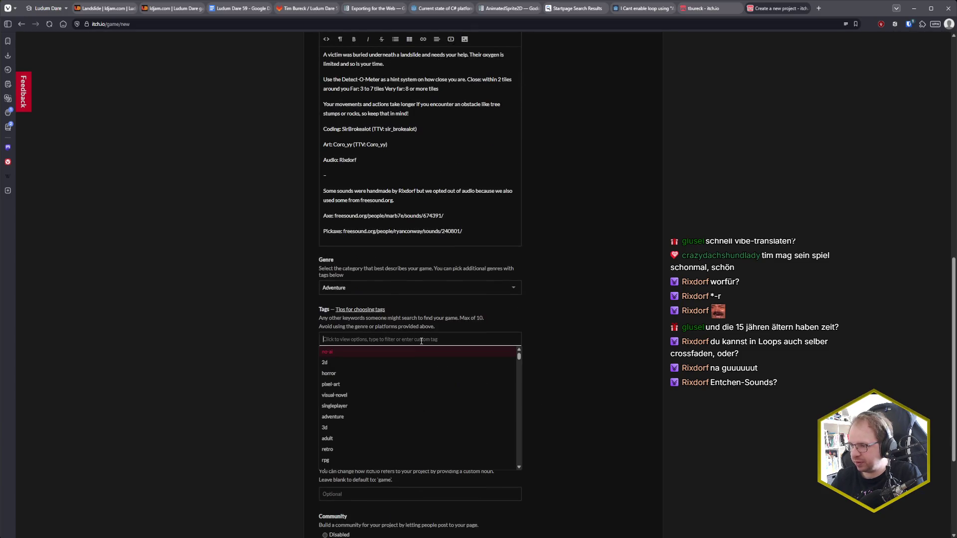
Step: Add the ludum-dare-59 tag and clear the stray 'ludumdare' tag text
text(ludum)
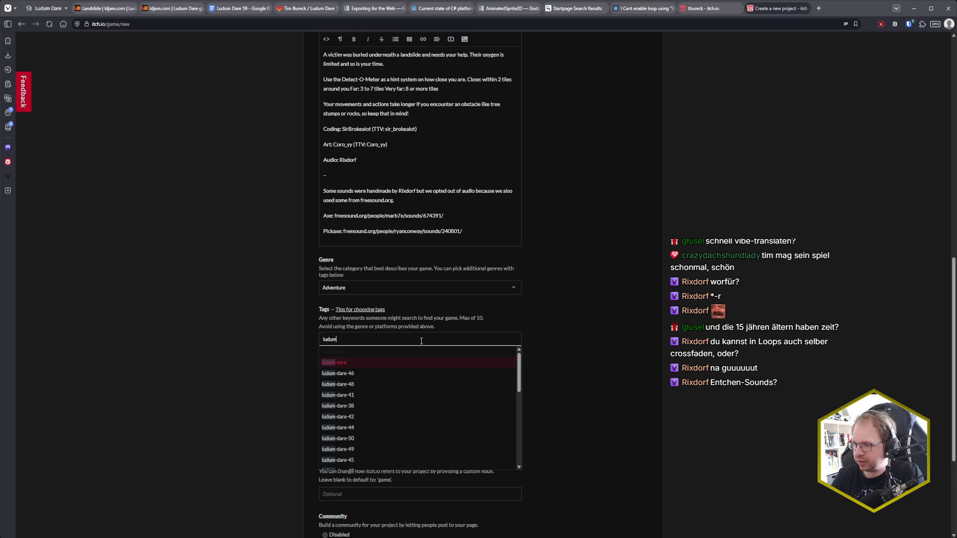
text(-dare-59)
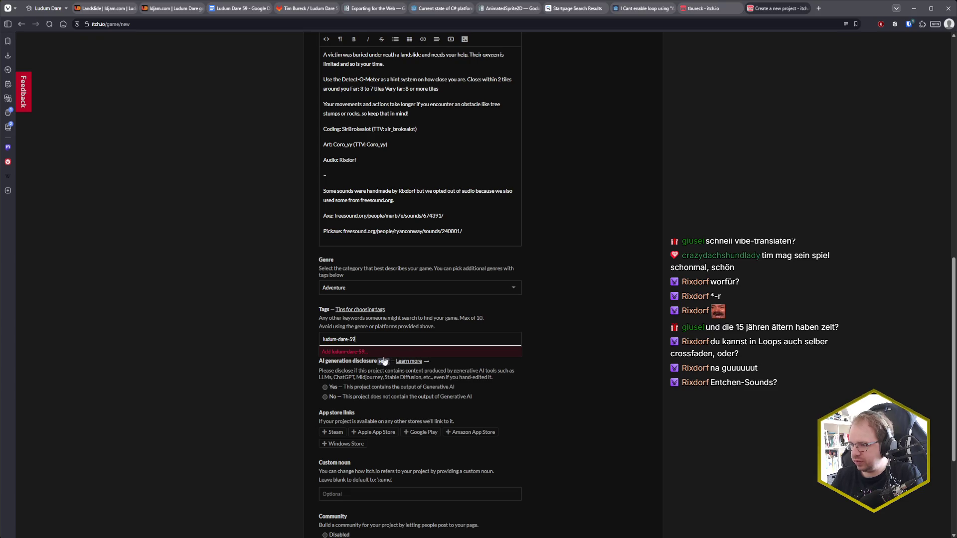
click(359, 352)
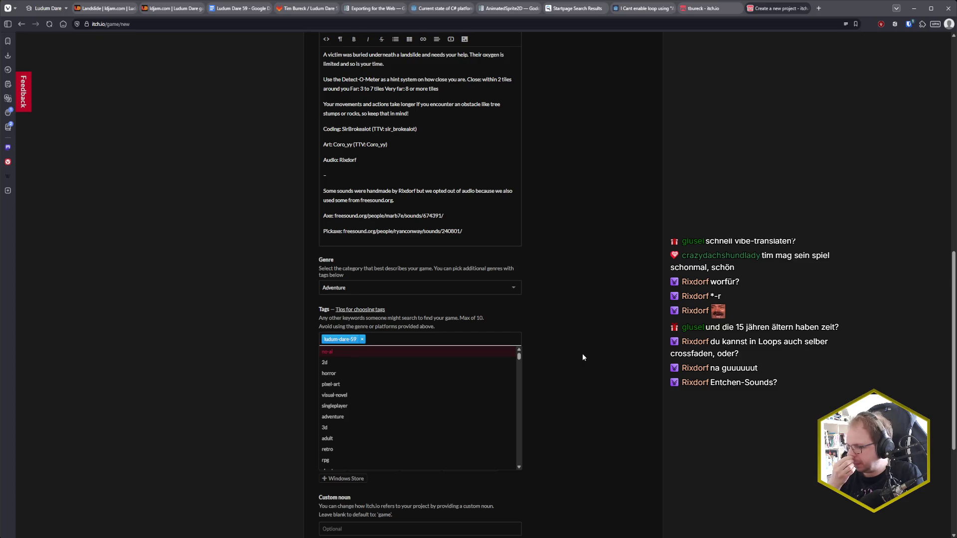
text(ludumdare)
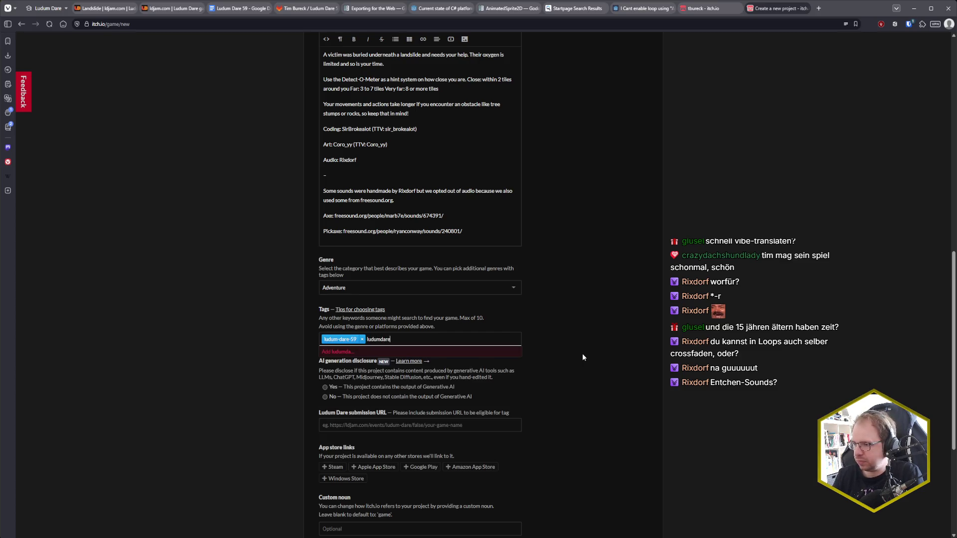
key(BackSpace)
key(BackSpace)
key(BackSpace)
click(582, 357)
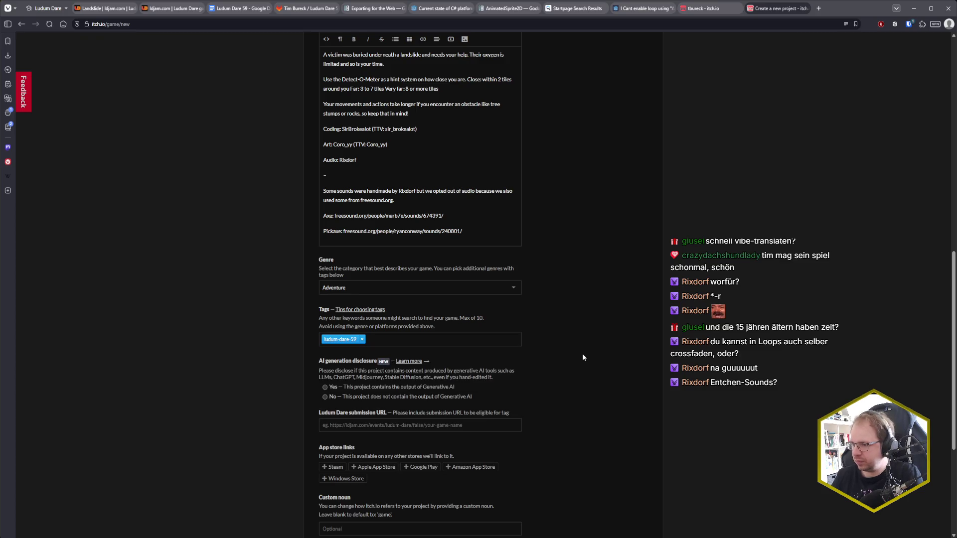
scroll(down, 3)
scroll(down, 3)
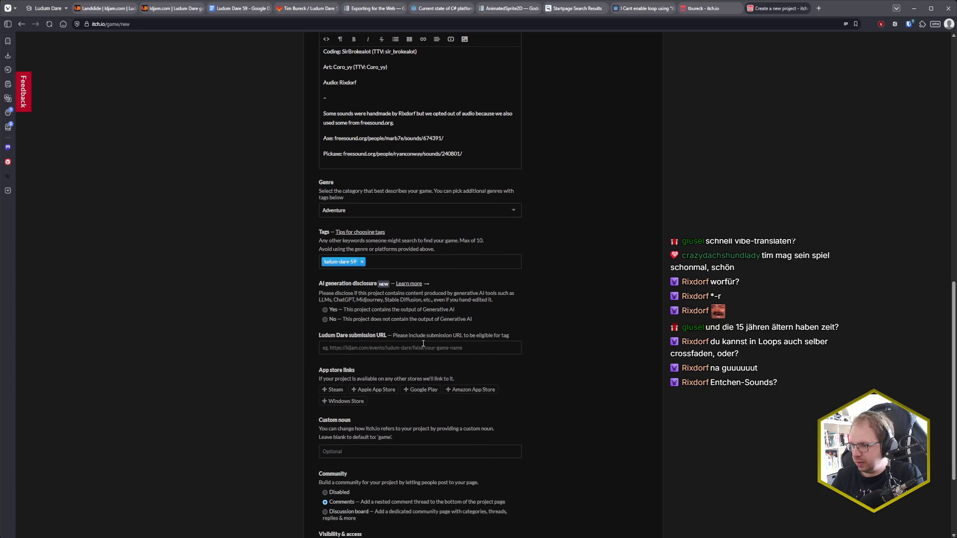
Step: Remove the ludum-dare-59 tag and add it back again
click(417, 349)
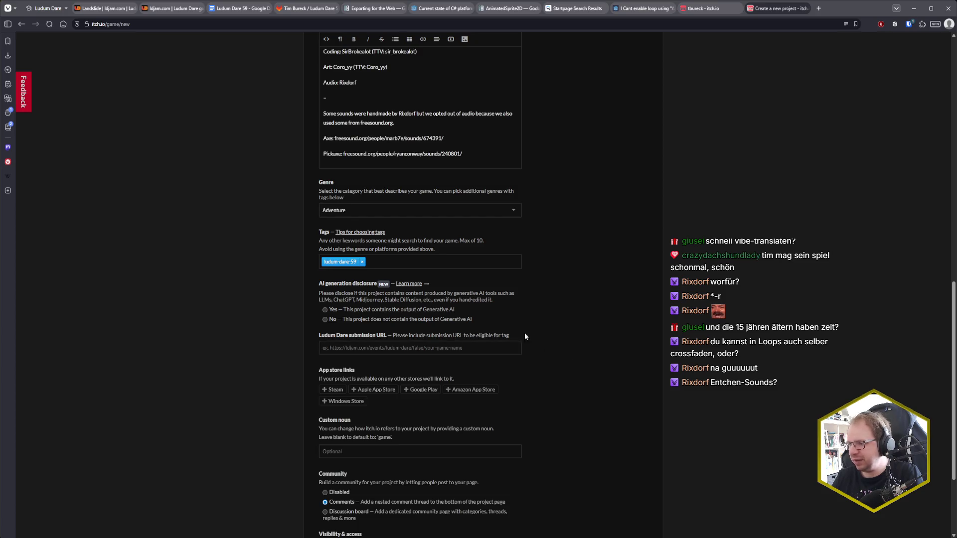
click(360, 263)
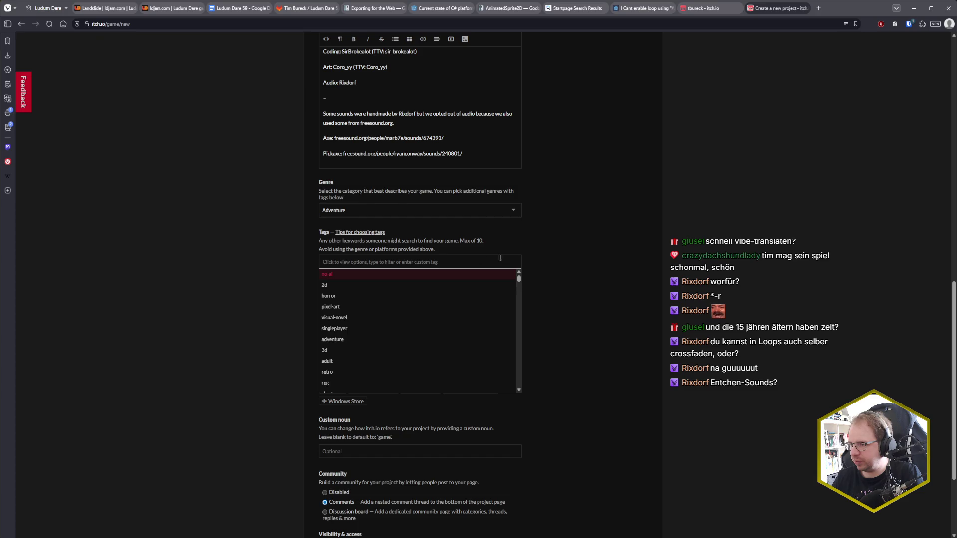
click(577, 262)
click(405, 260)
text(ludum-da)
text(re-59)
click(383, 274)
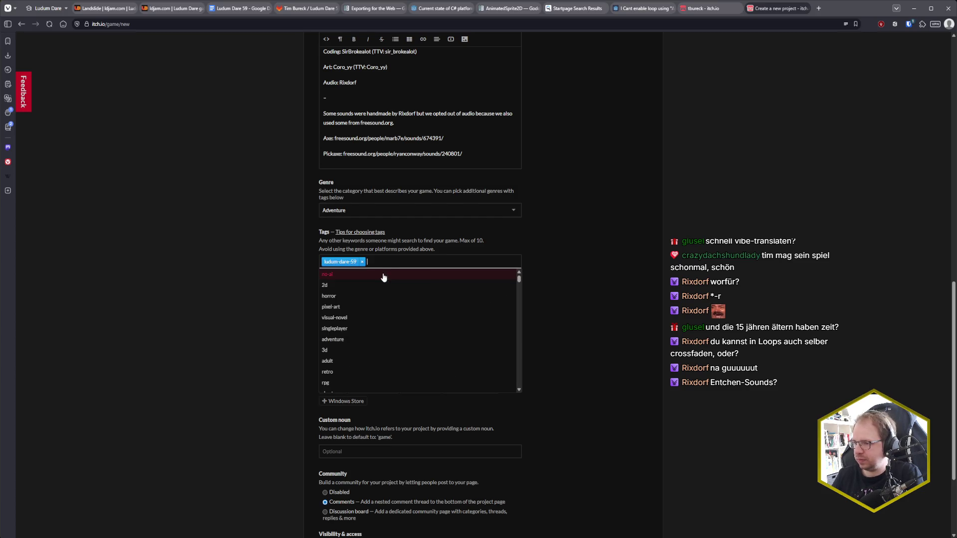
click(410, 349)
Step: Copy the ldjam.com Landslide entry address and paste it as the Ludum Dare submission URL
click(105, 8)
click(286, 24)
key(ctrl+c)
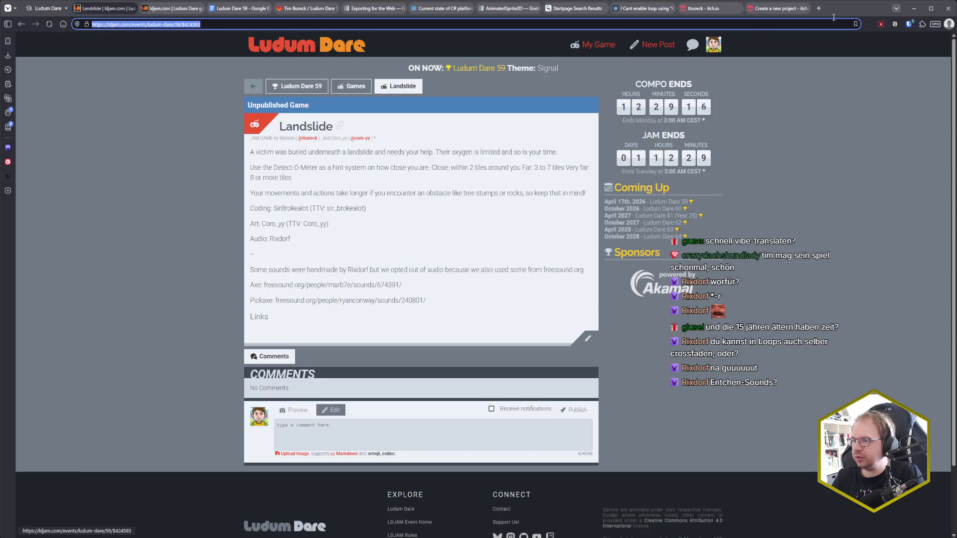
click(777, 8)
key(ctrl+v)
click(613, 354)
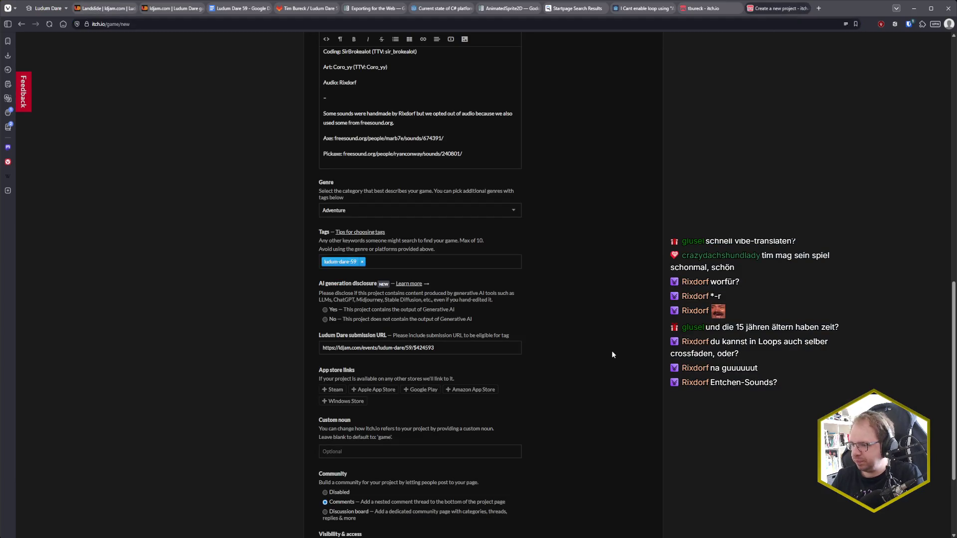
scroll(down, 3)
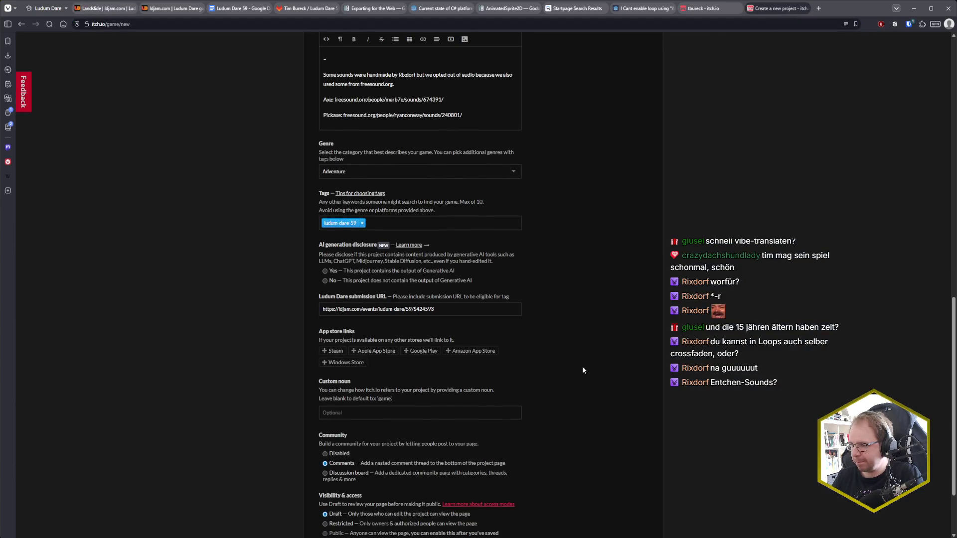
scroll(down, 3)
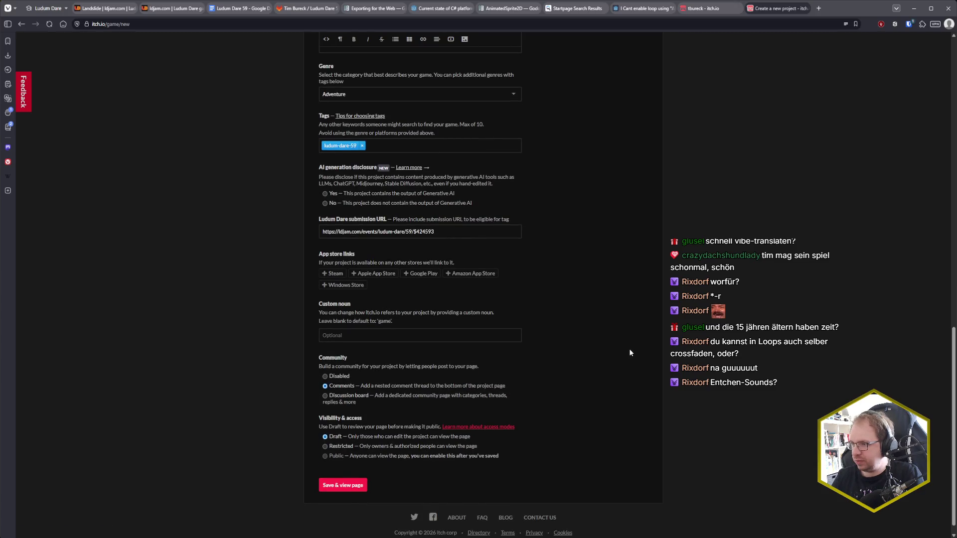
scroll(up, 3)
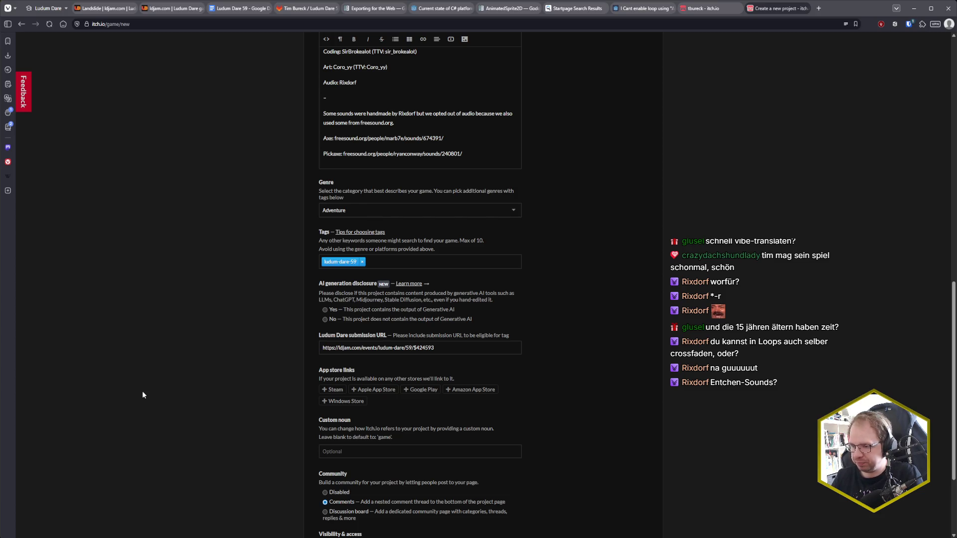
scroll(up, 3)
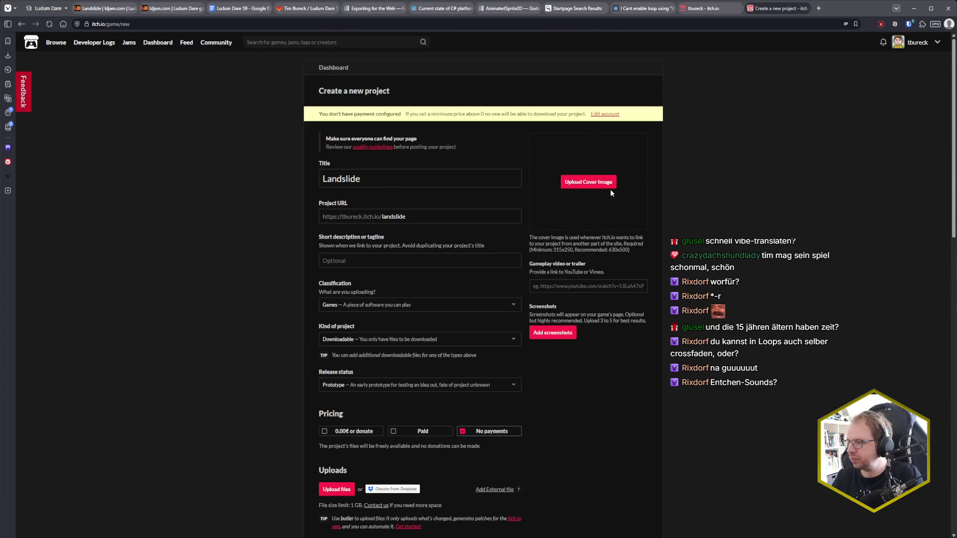
click(609, 187)
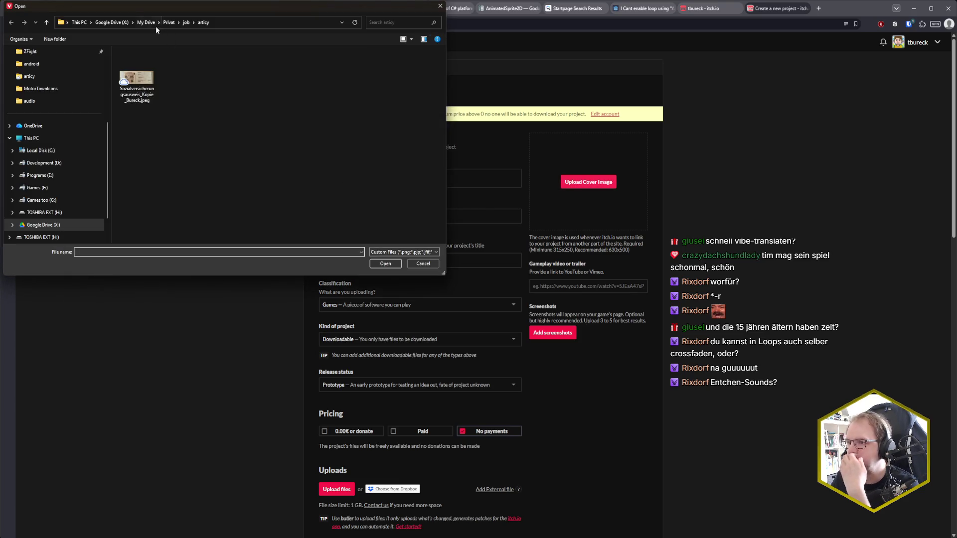
Step: Upload Thumbnail.png from Development (D:) > GameJam > ludum-dare-59 as the cover image
click(146, 23)
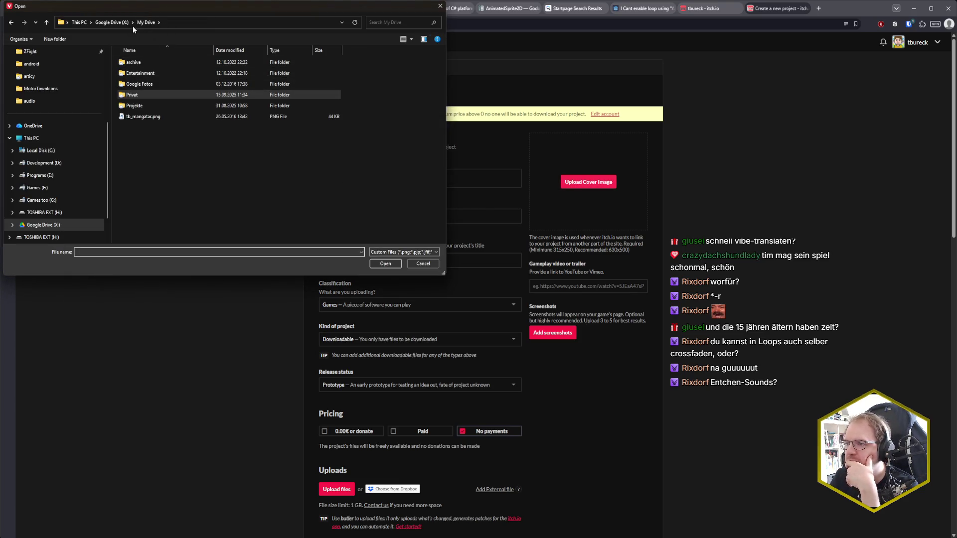
click(62, 200)
click(44, 163)
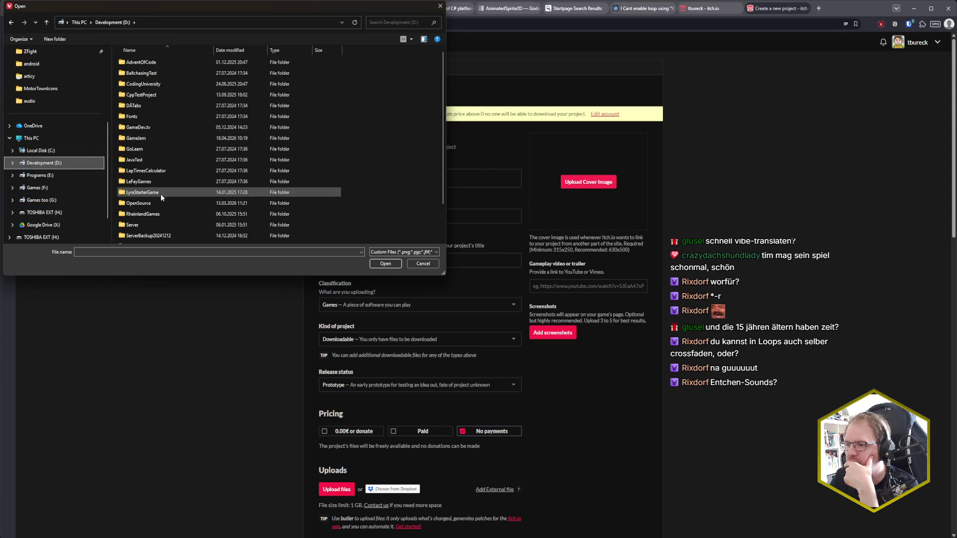
double_click(151, 137)
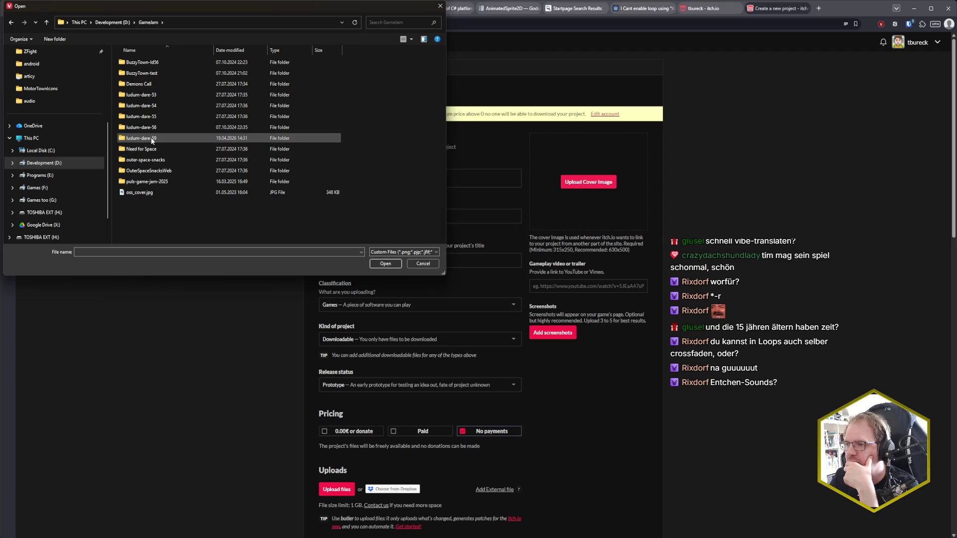
double_click(163, 138)
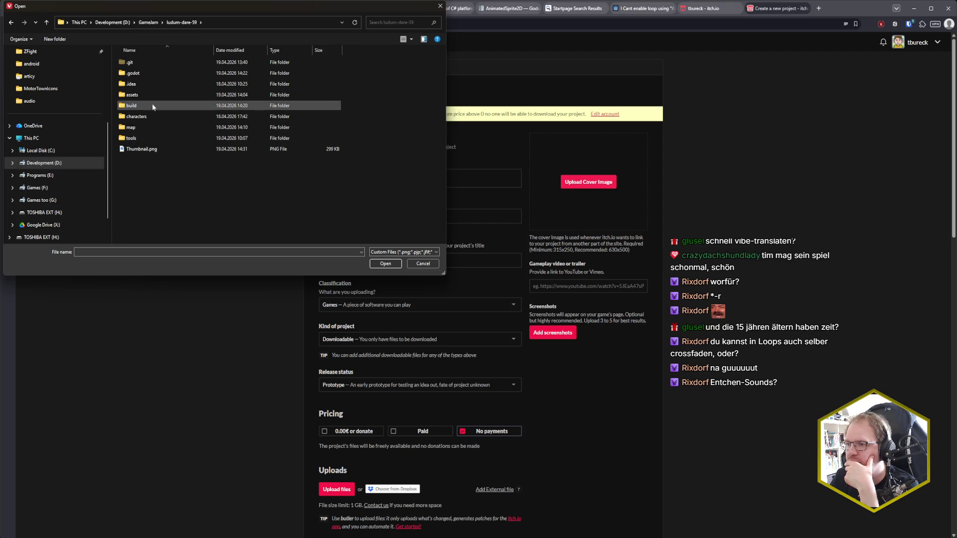
double_click(156, 149)
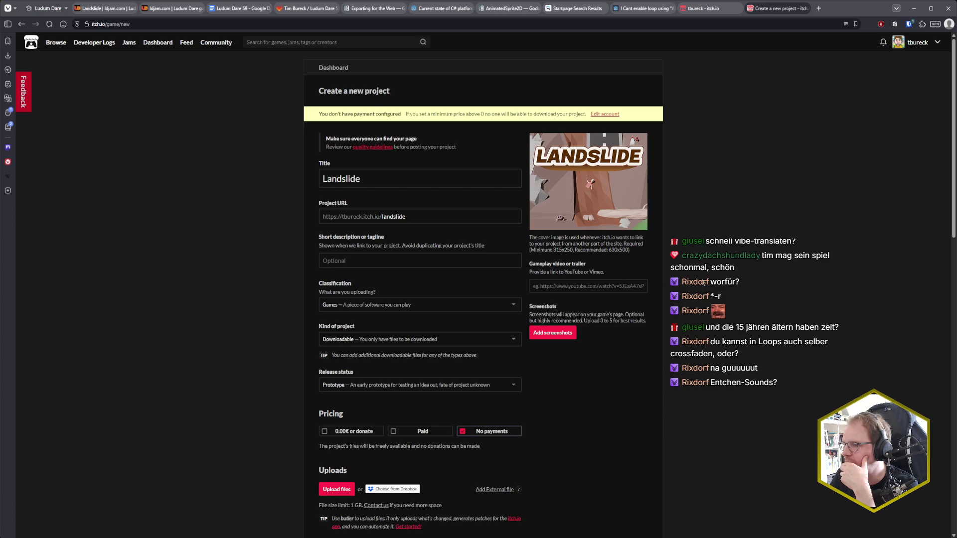
scroll(down, 3)
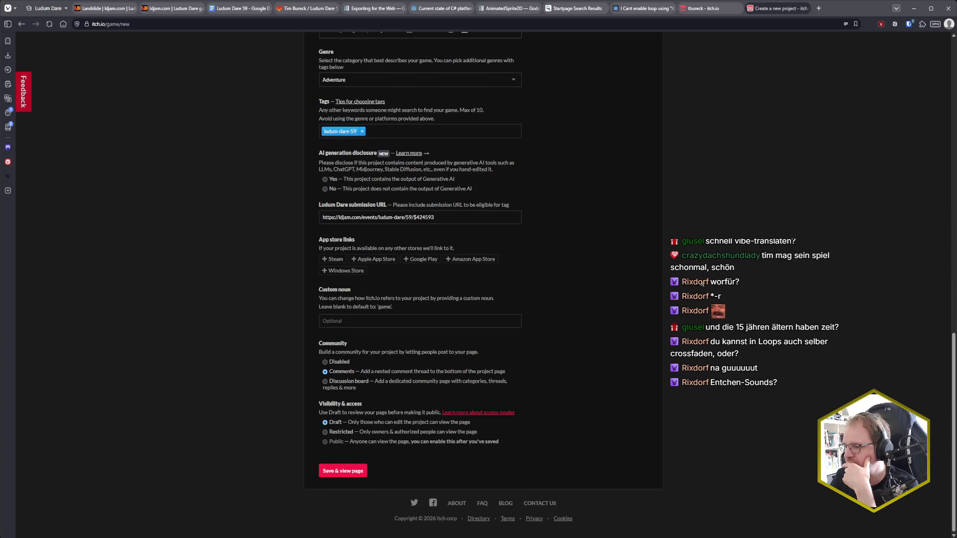
Step: Save the Landslide draft and view its game page, looking over the distance hints
click(343, 473)
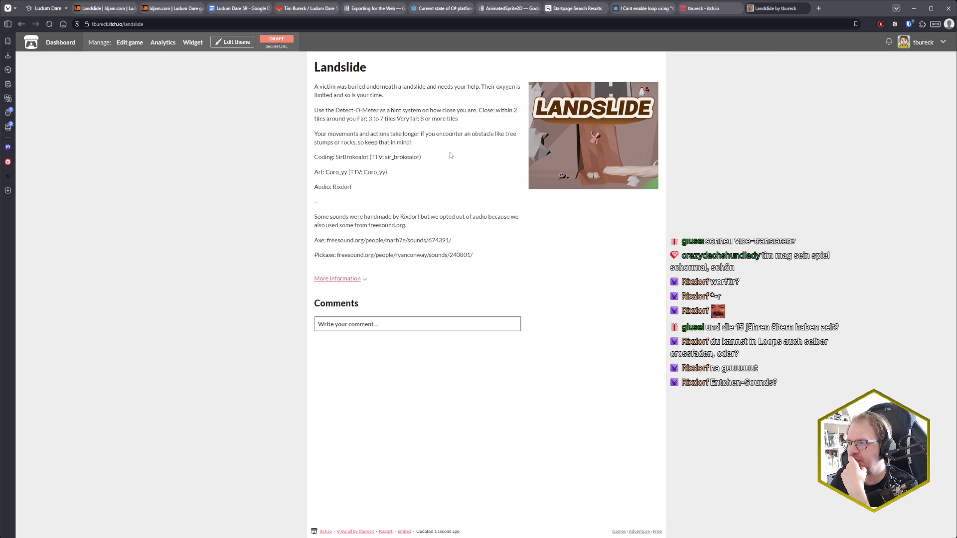
drag(482, 110, 476, 122)
click(476, 123)
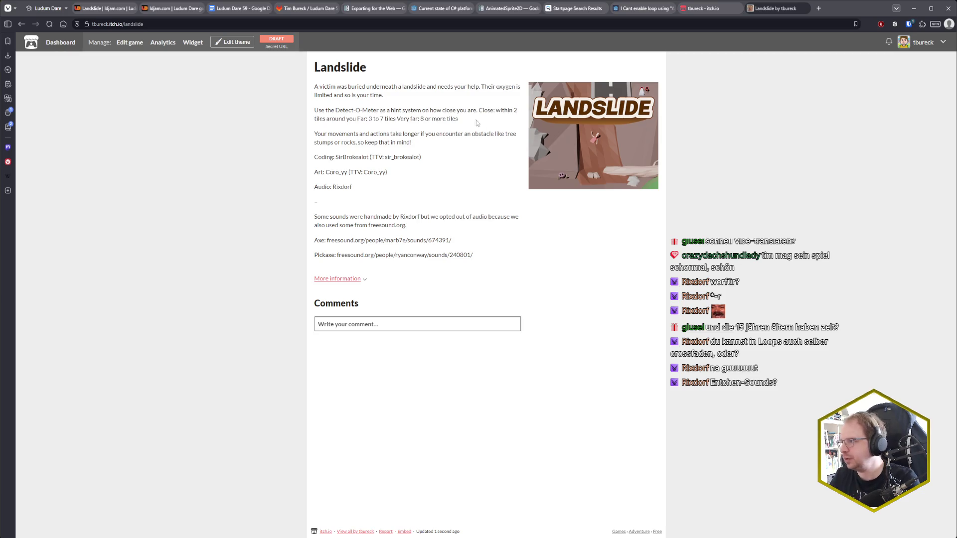
Step: On the edit page, put the Close, Far and Very far hints on separate lines
click(124, 46)
scroll(down, 3)
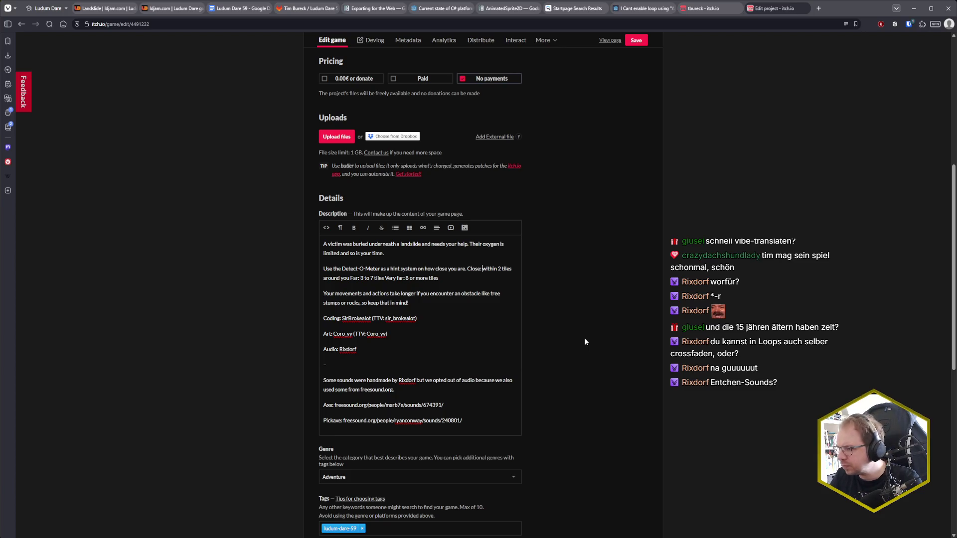
key(Return)
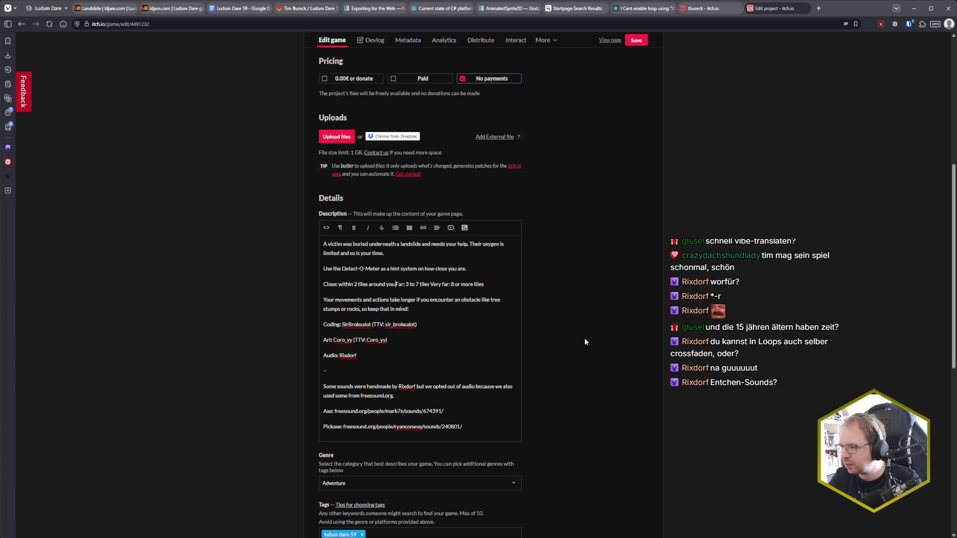
key(shift+Return)
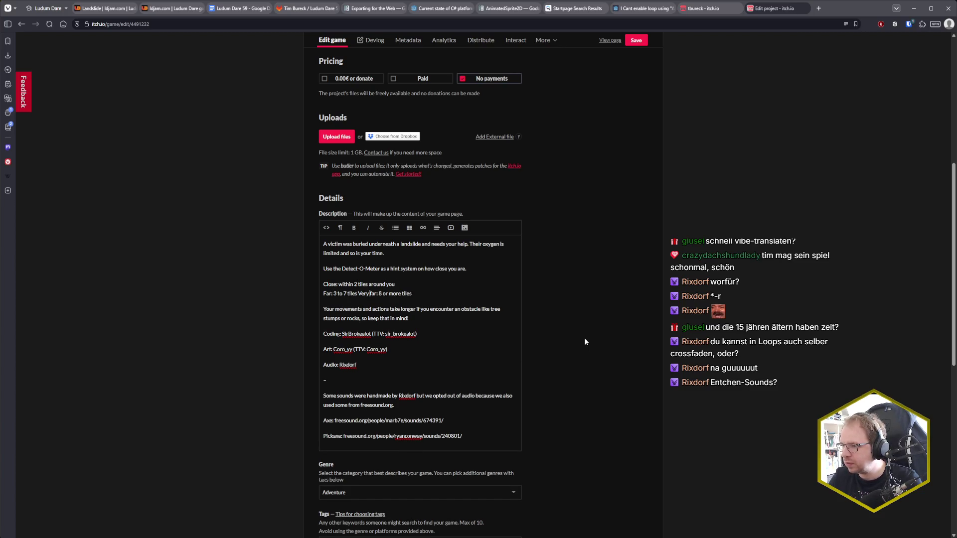
key(shift+Return)
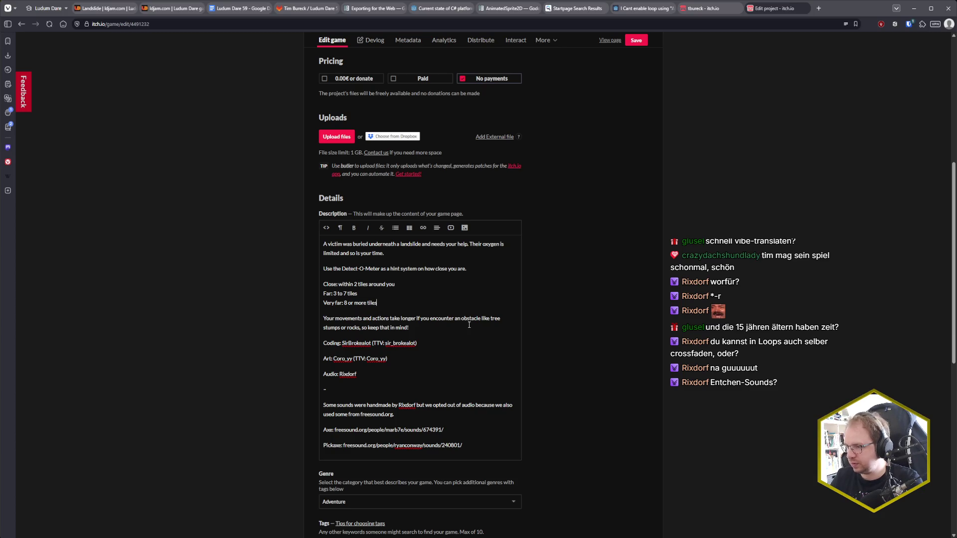
Step: Save the edited Landslide project page
scroll(down, 3)
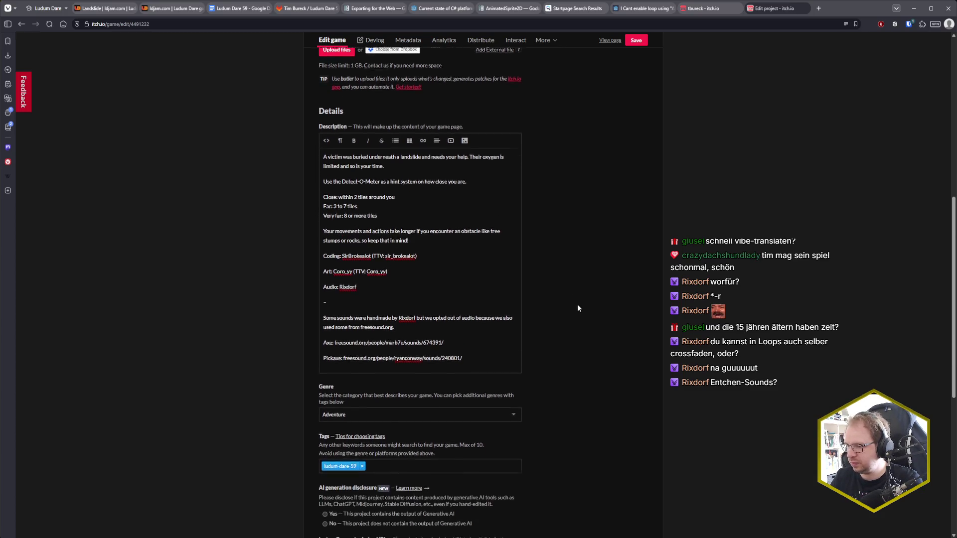
scroll(down, 3)
click(328, 471)
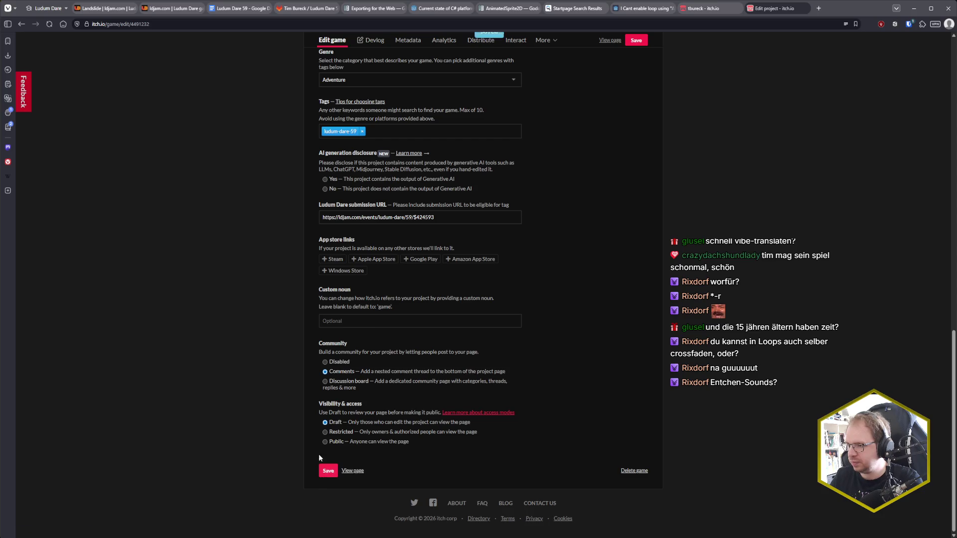
scroll(up, 3)
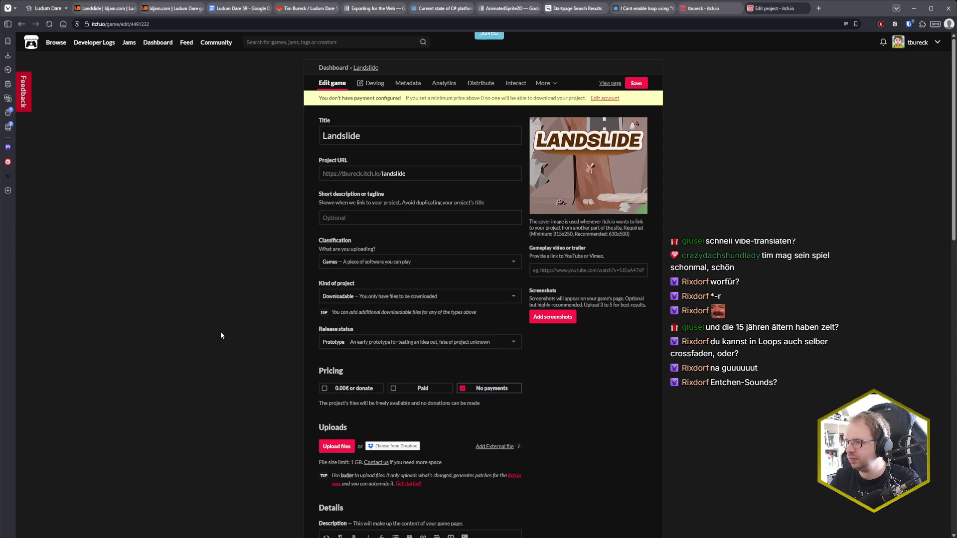
scroll(down, 3)
scroll(up, 3)
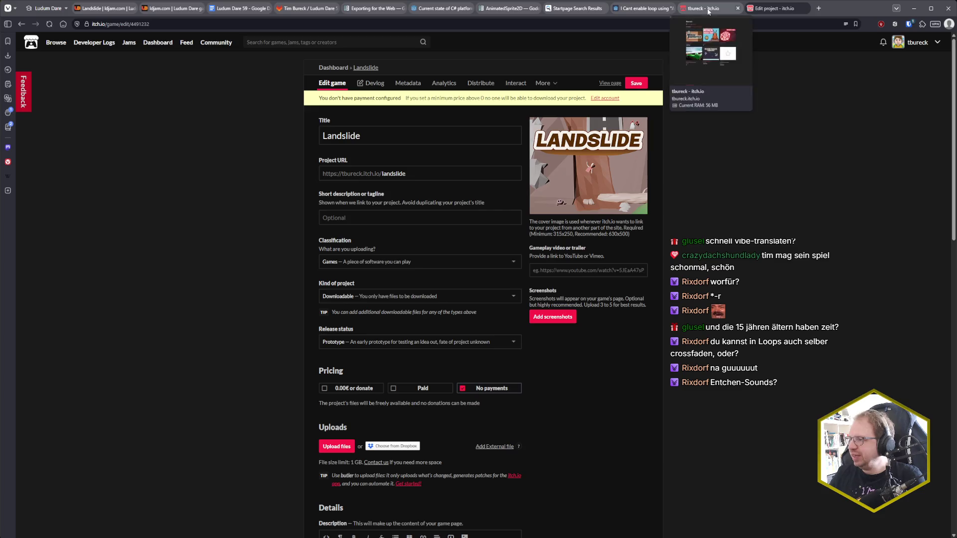
click(702, 8)
key(F5)
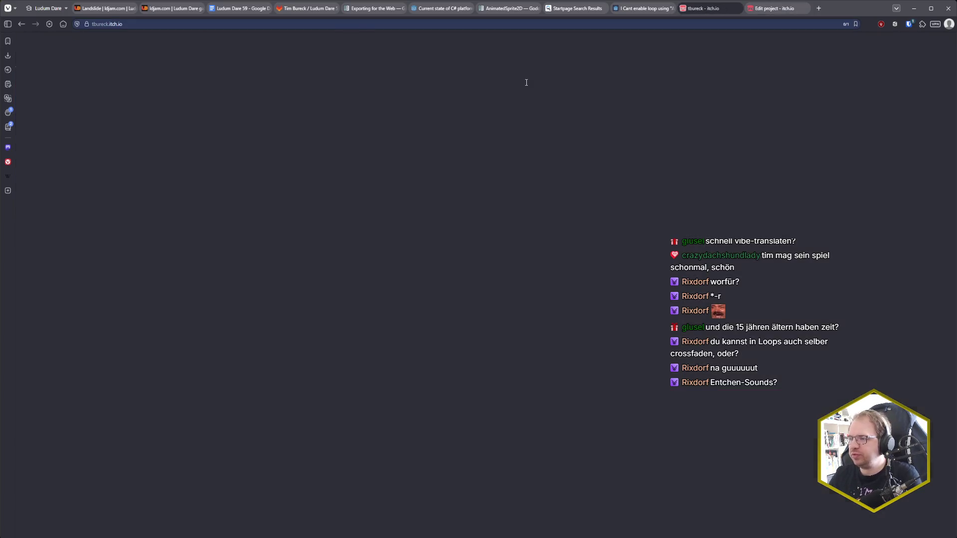
click(785, 11)
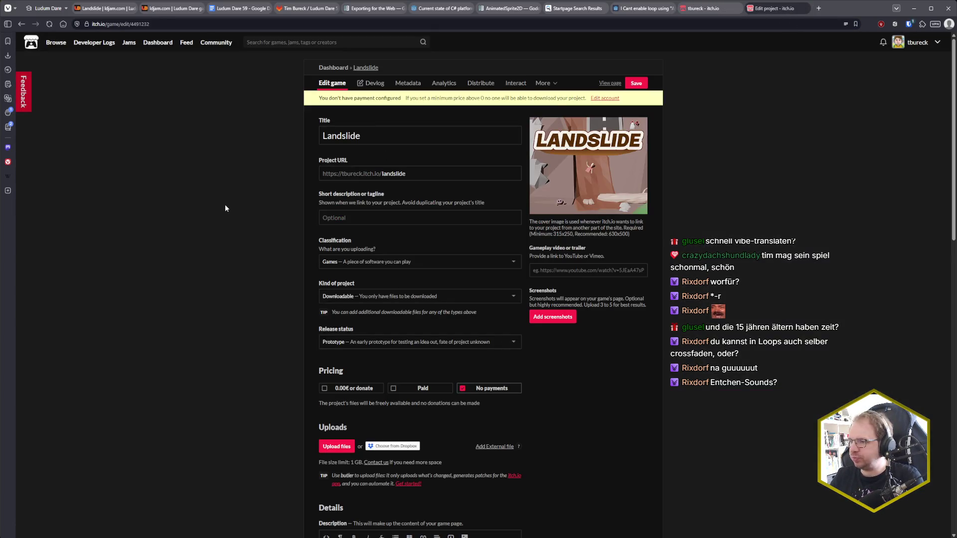
scroll(down, 3)
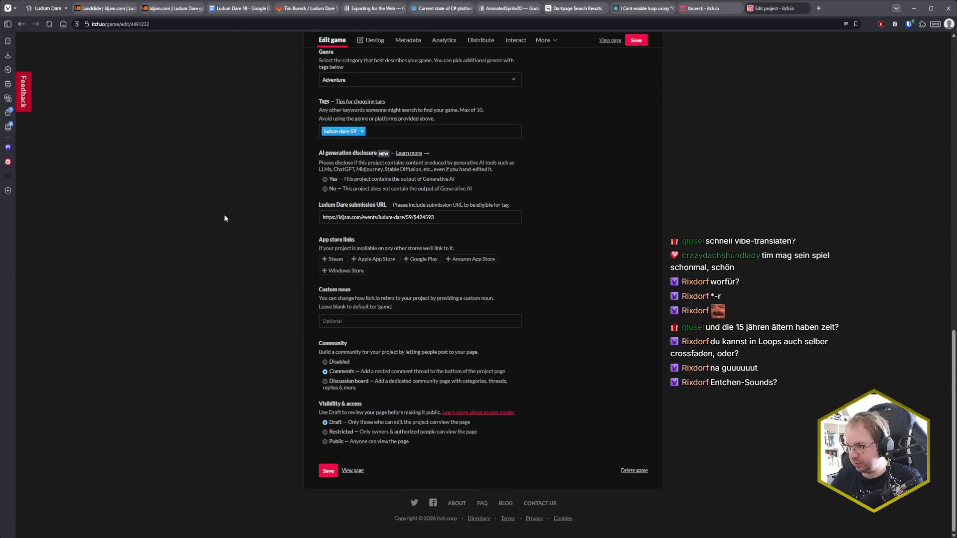
scroll(up, 3)
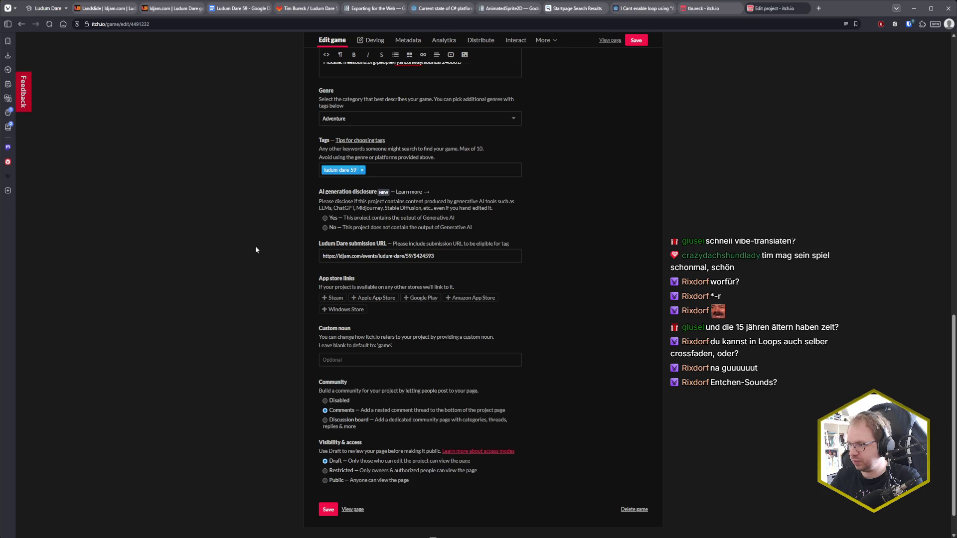
scroll(up, 3)
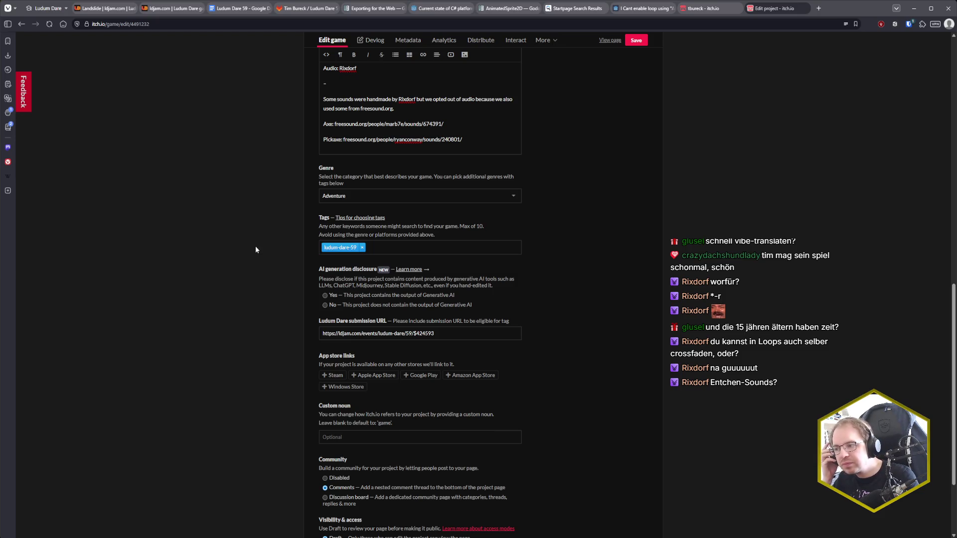
scroll(up, 3)
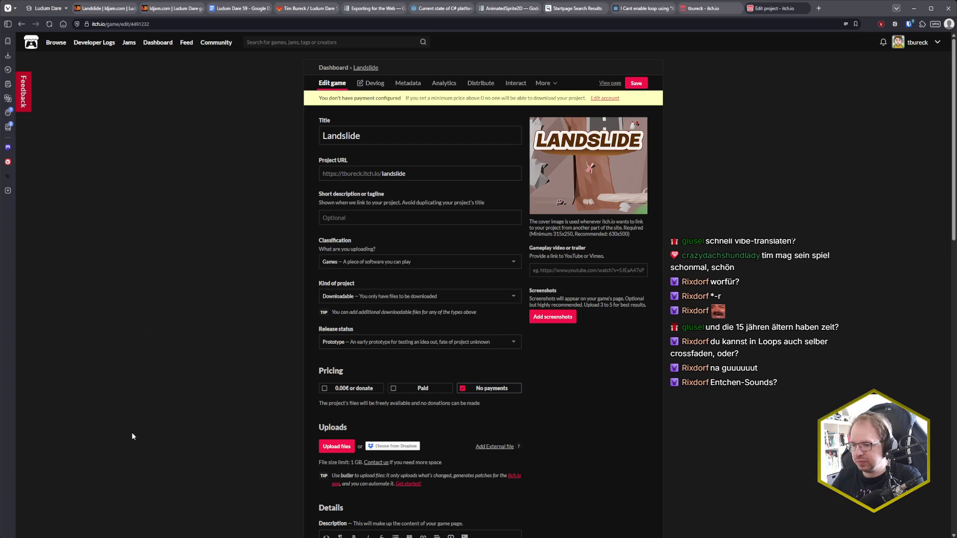
key(alt+Tab)
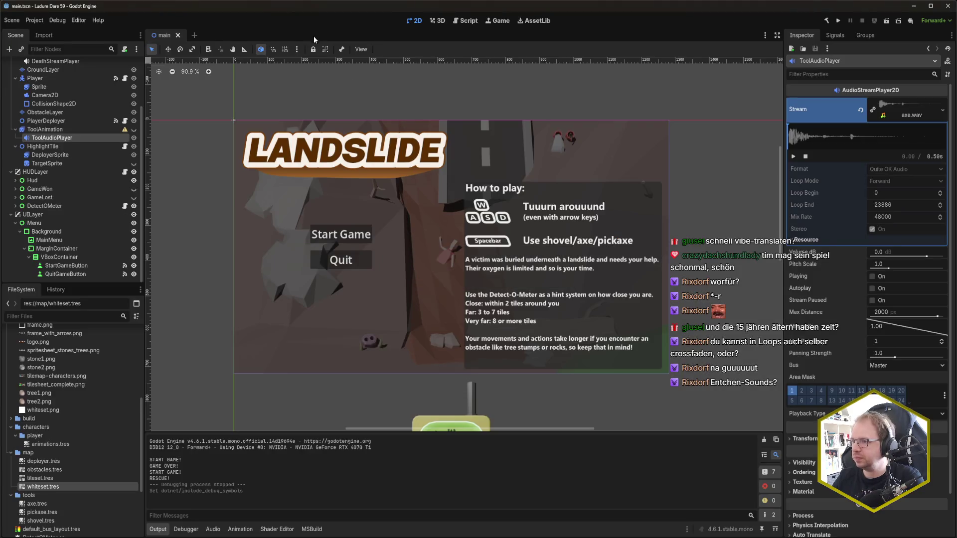
Step: Launch a Landslide test run, start a new game, and dig down and left through the ground
key(F5)
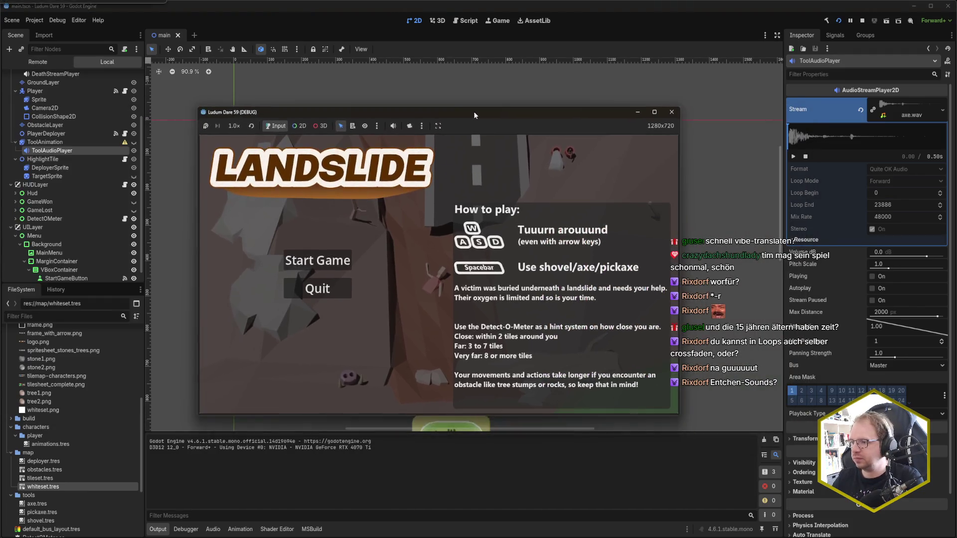
click(300, 268)
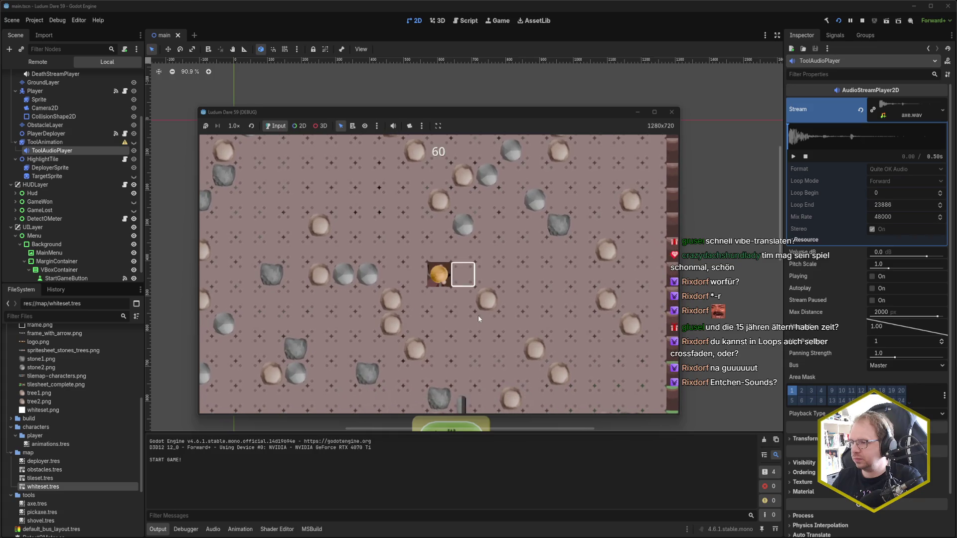
key(Left)
key(Down)
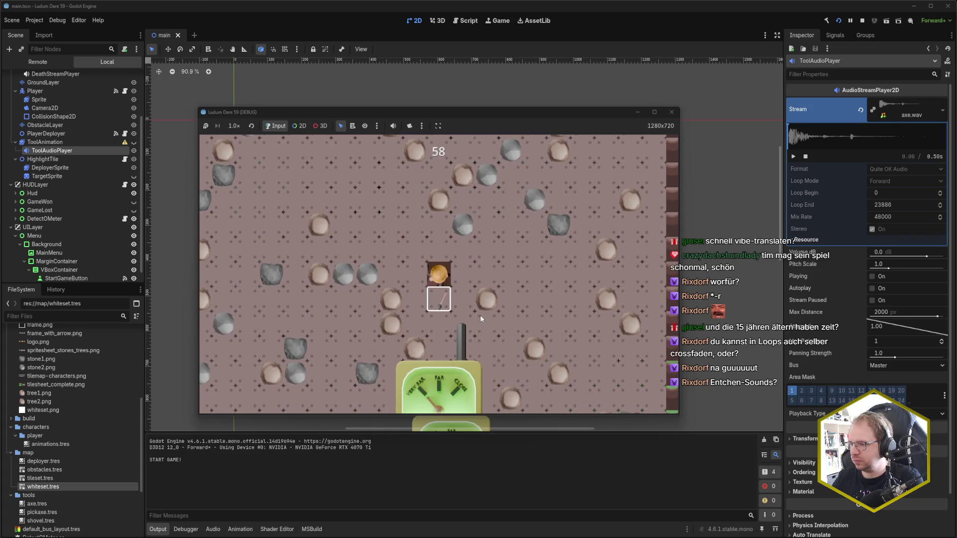
key(Down)
key(Down)
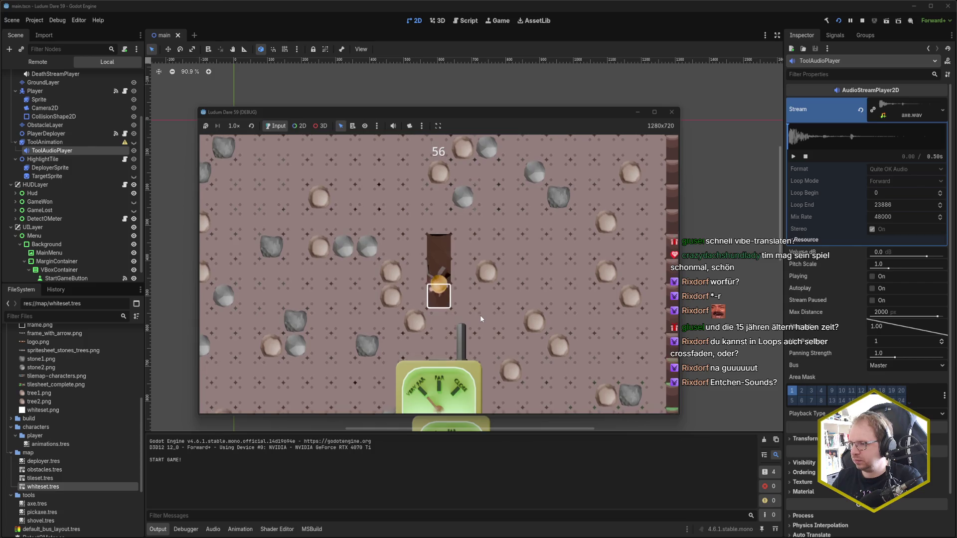
key(Down)
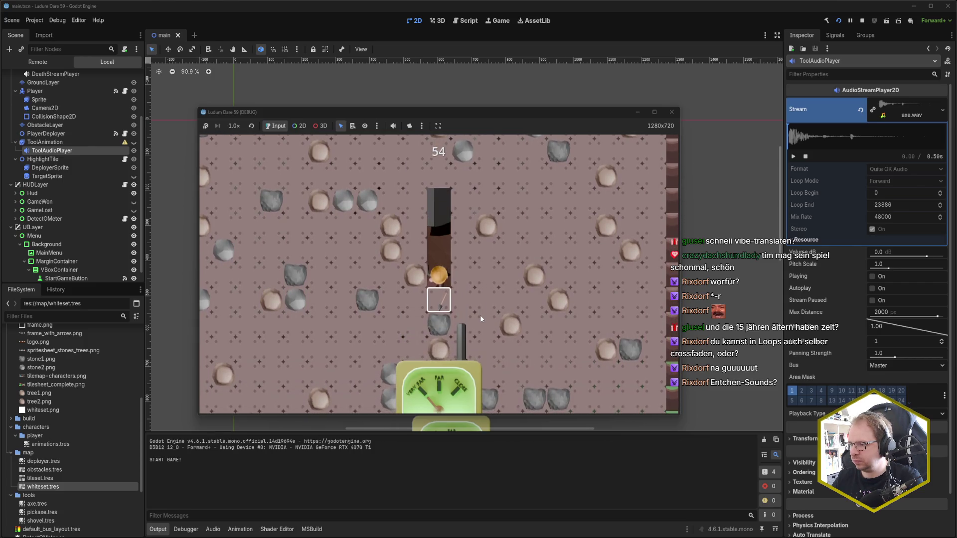
key(Down)
key(Left)
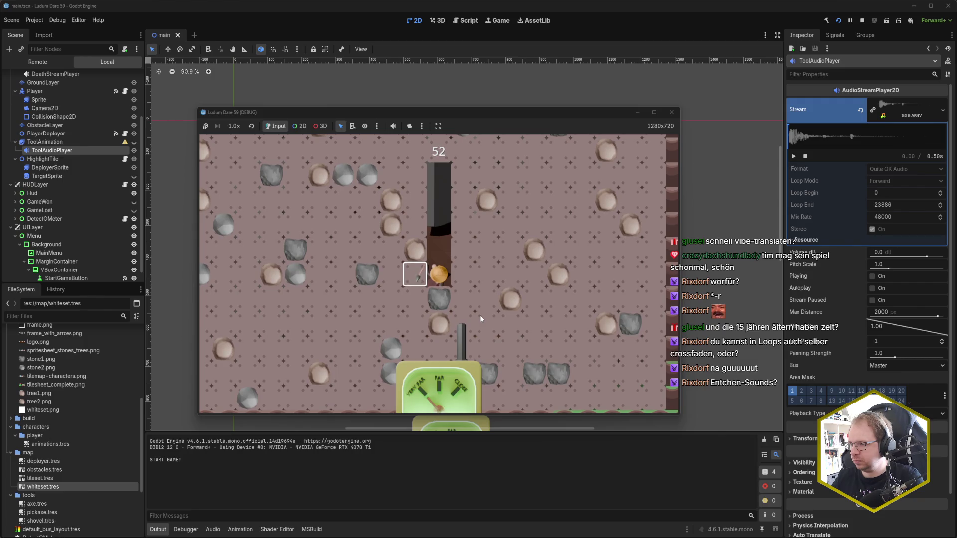
key(Left)
key(Down)
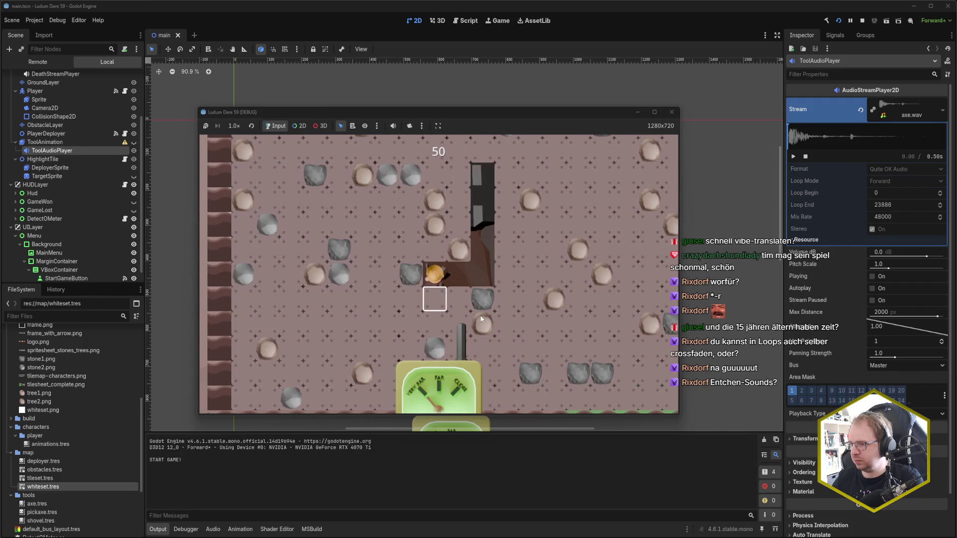
key(Down)
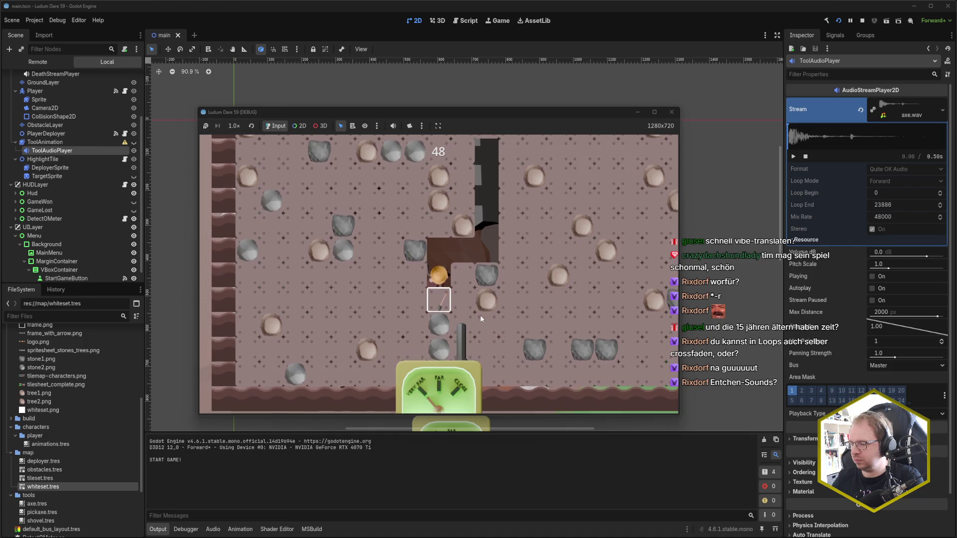
key(Down)
key(Left)
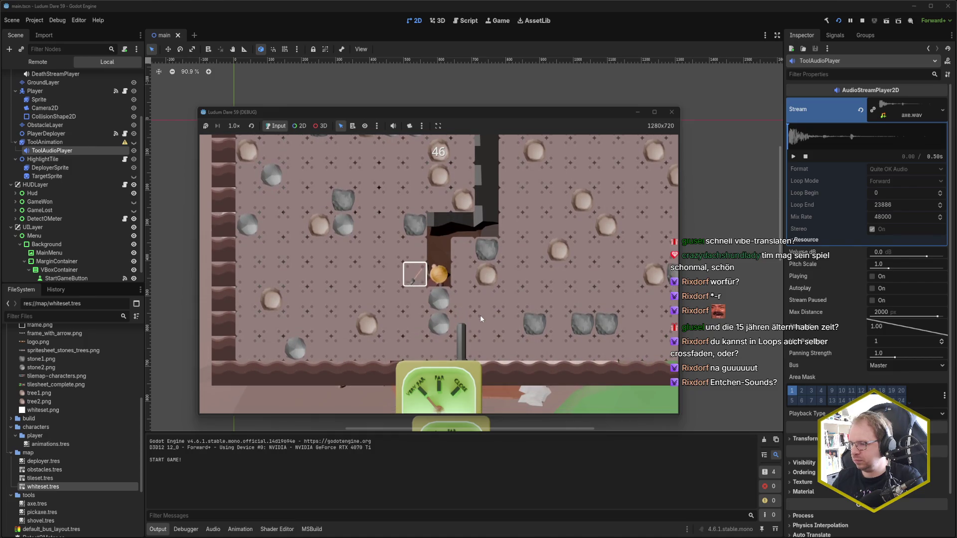
key(Left)
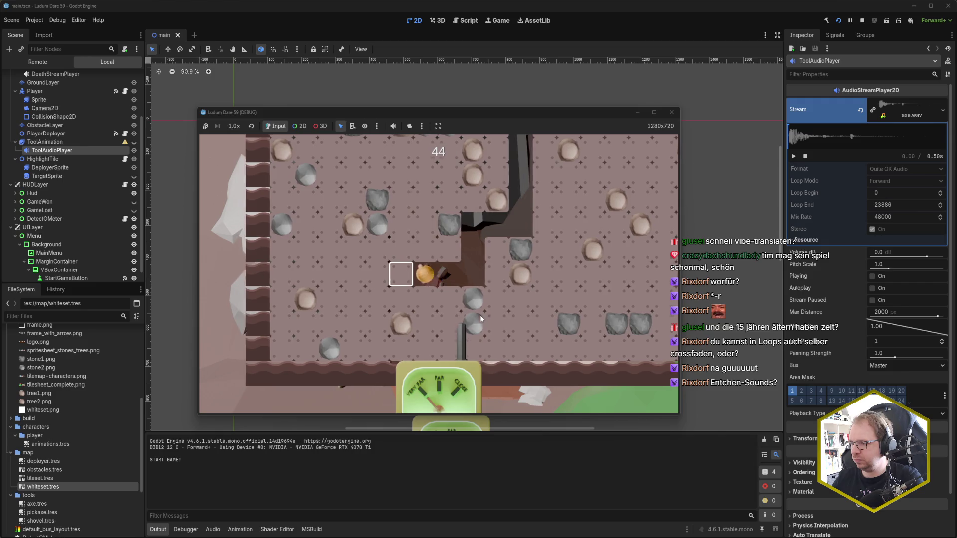
key(Left)
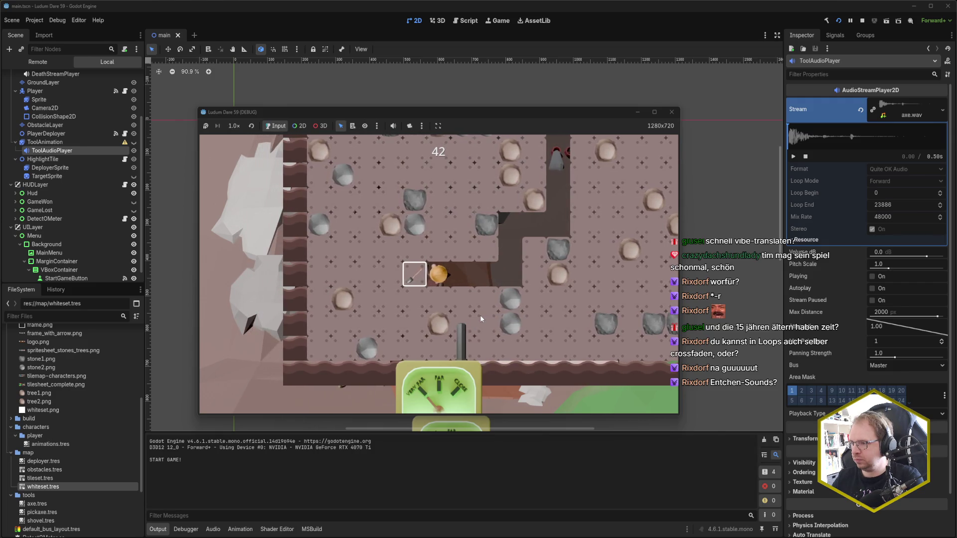
Step: Walk back right and climb the shaft, digging out tiles to the left on the way up
key(Right)
key(Up)
key(Right)
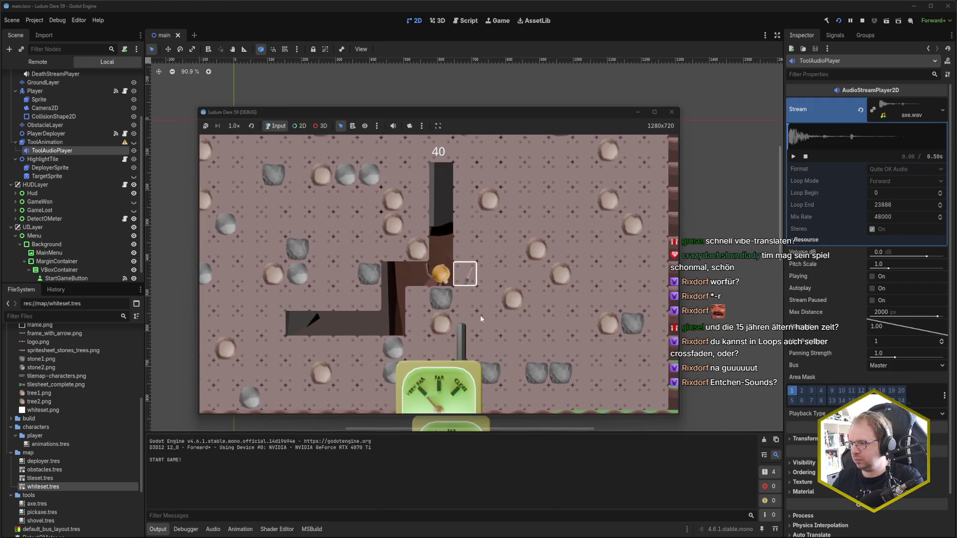
key(Right)
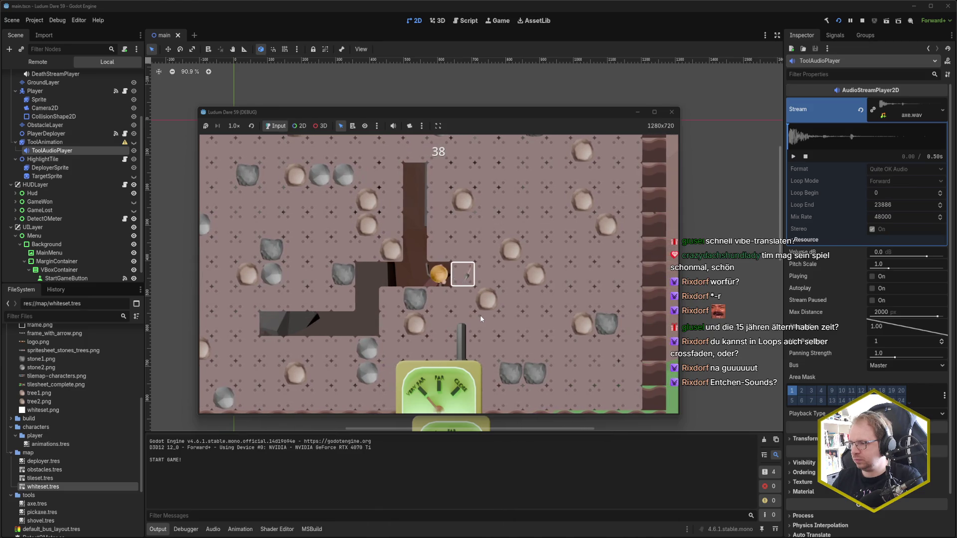
key(Right)
key(Left)
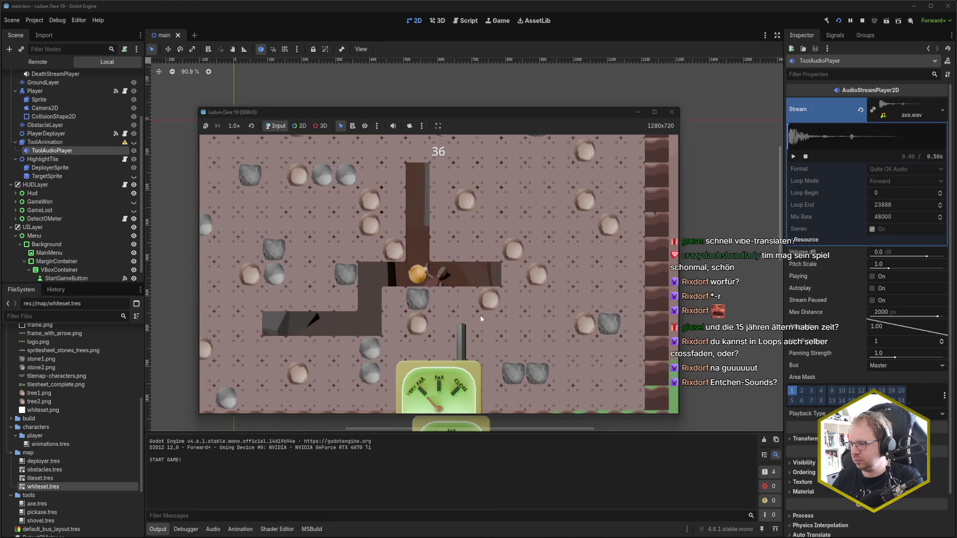
key(Up)
key(Up)
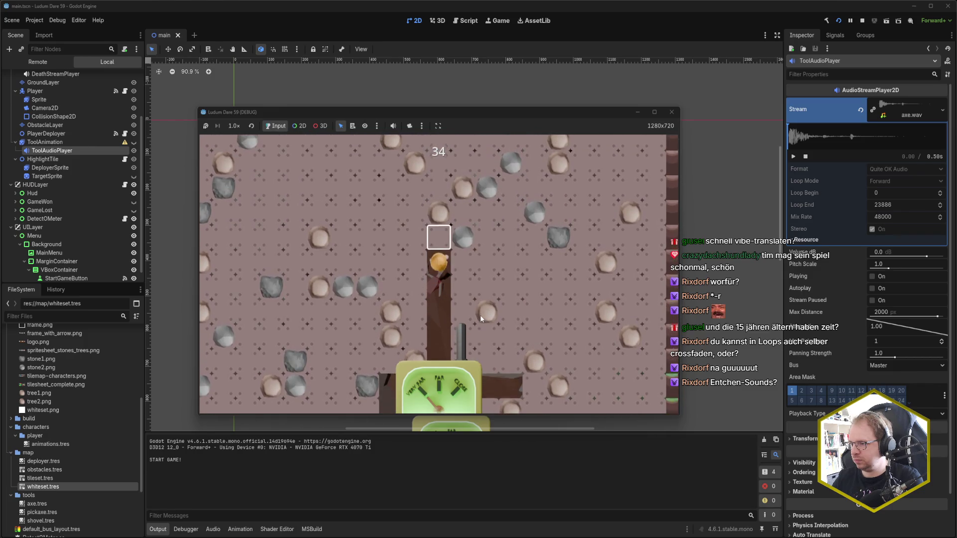
key(Up)
key(Left)
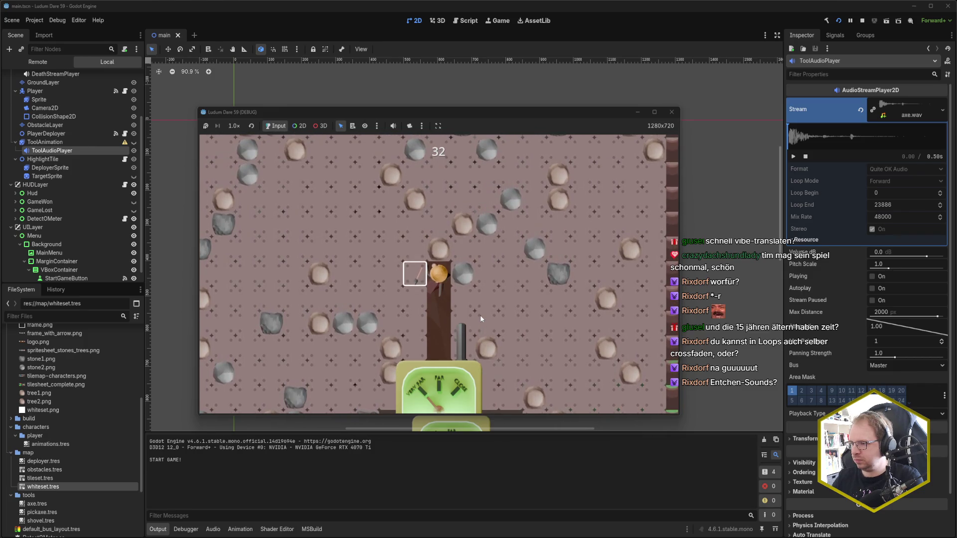
key(Left)
key(Up)
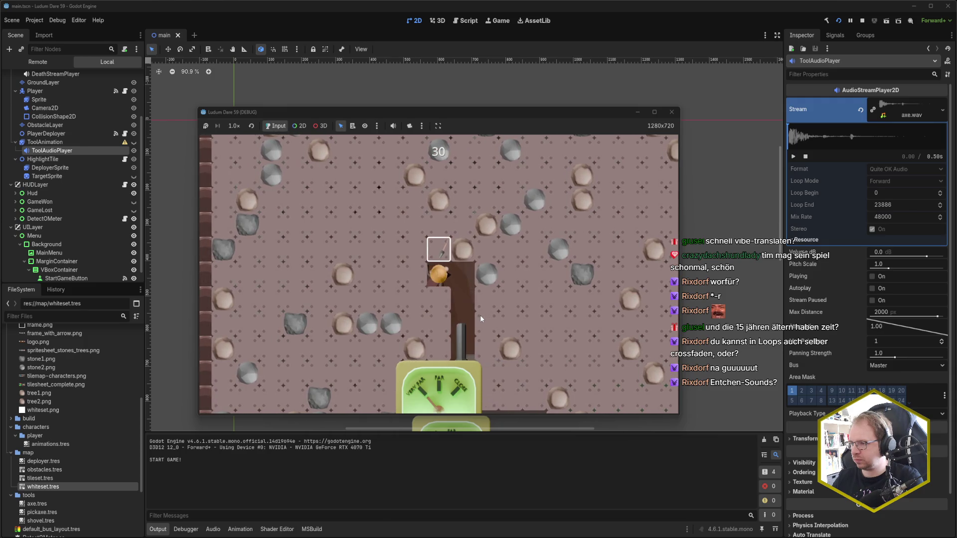
key(Up)
key(Left)
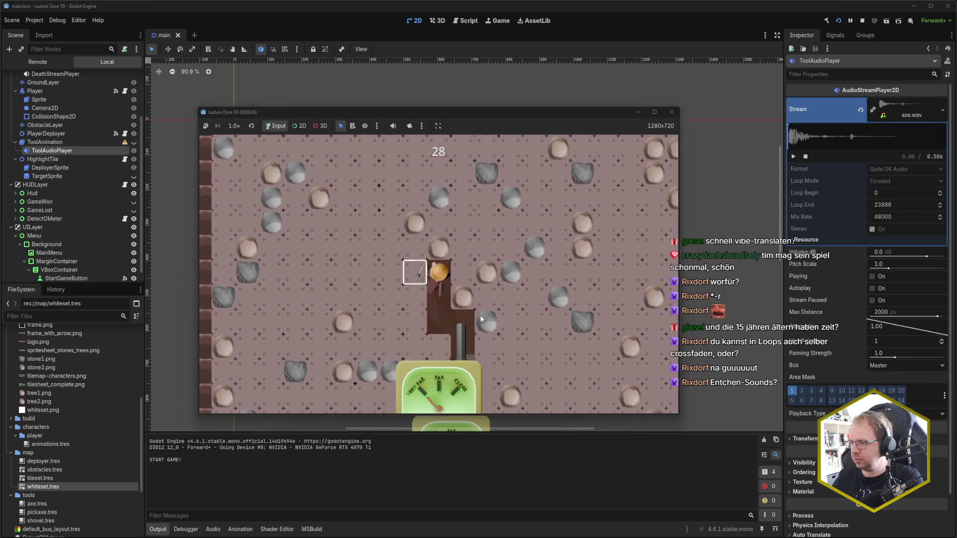
key(Left)
key(Left)
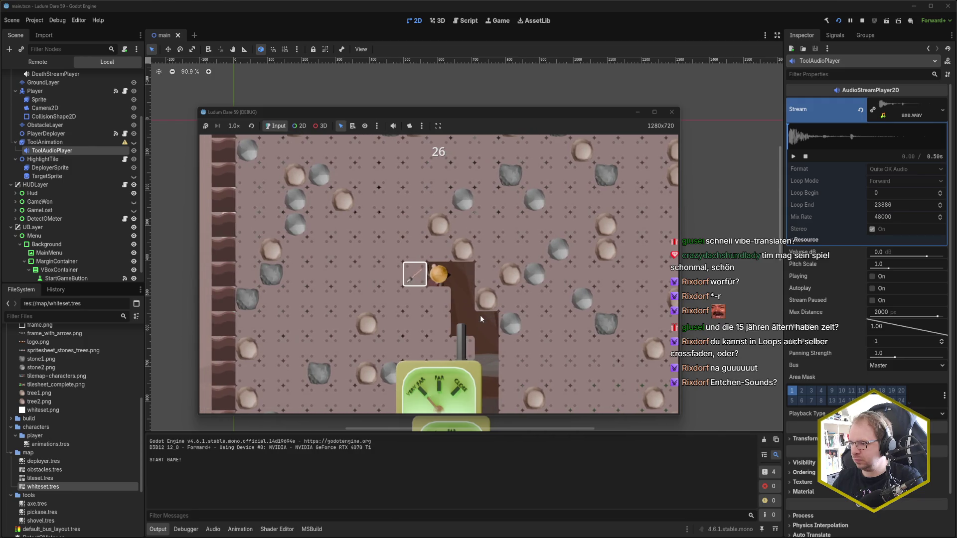
Step: Move the rescuer right and upward, digging nearby tiles until the countdown runs out
key(Right)
key(Right)
key(Right)
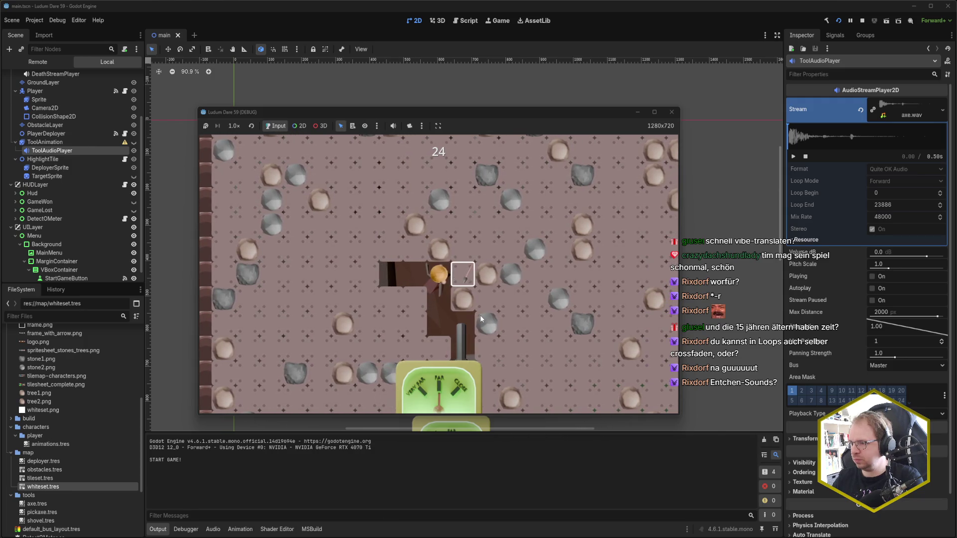
key(Up)
key(Up)
key(Right)
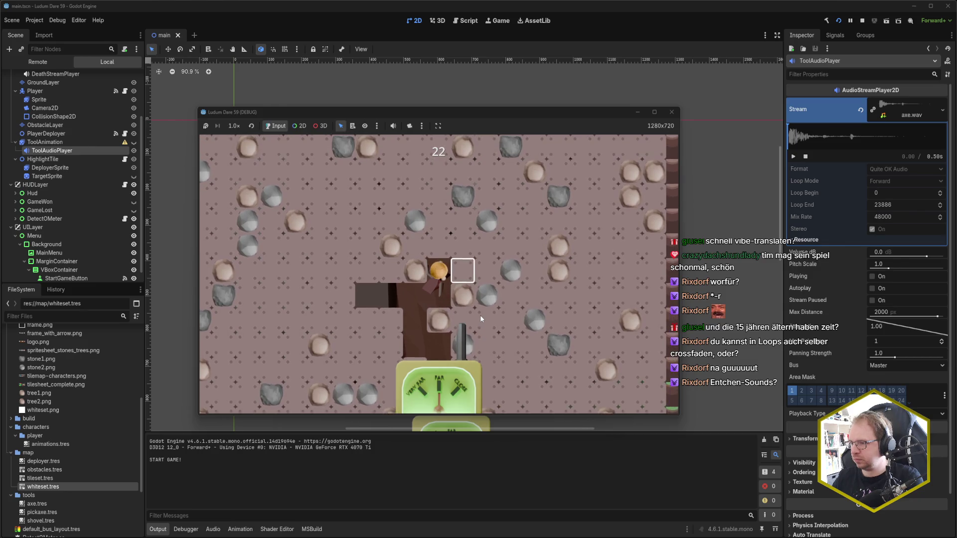
key(Right)
key(Right)
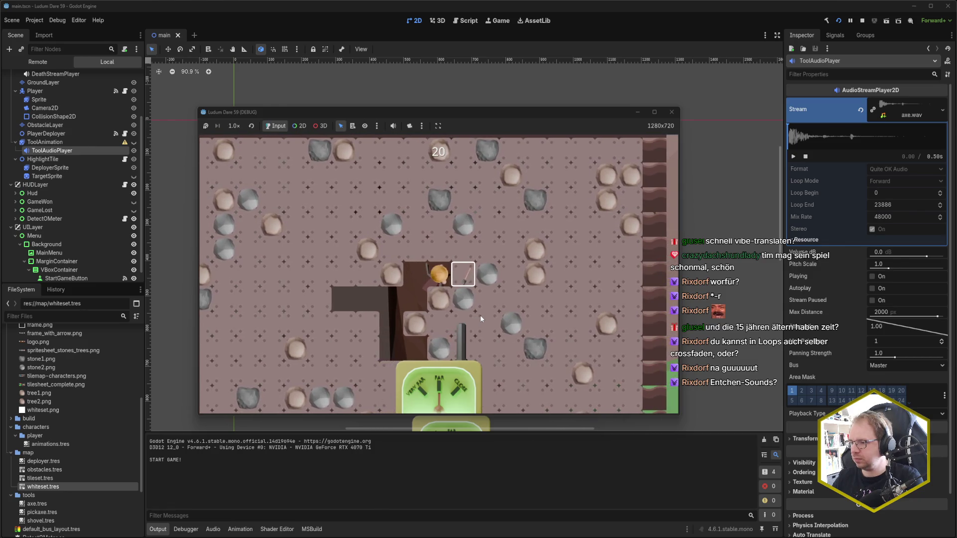
key(Right)
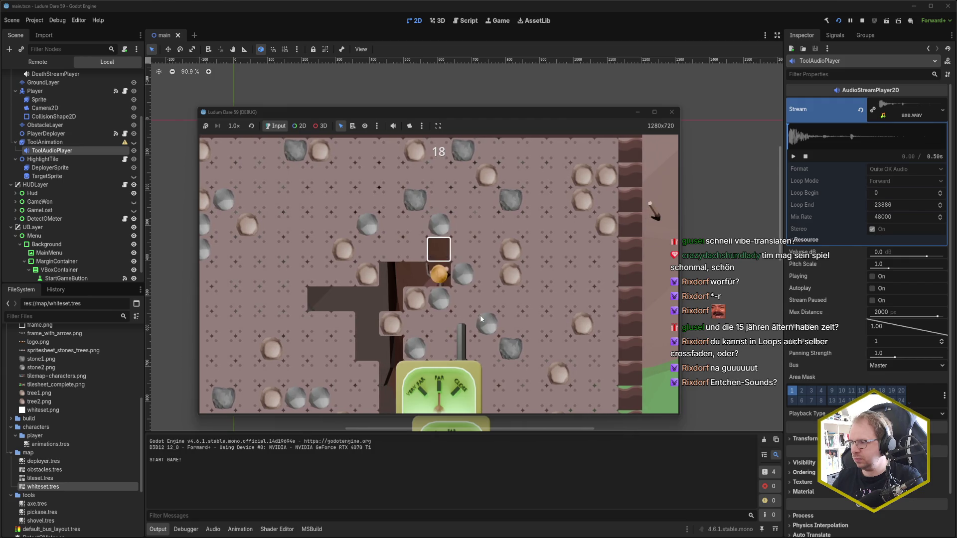
key(Up)
key(Right)
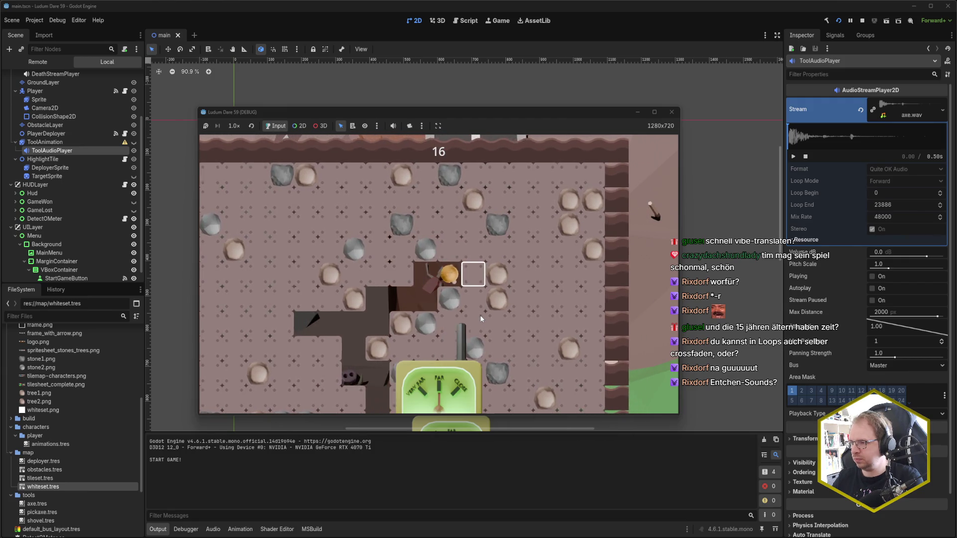
key(Right)
key(Up)
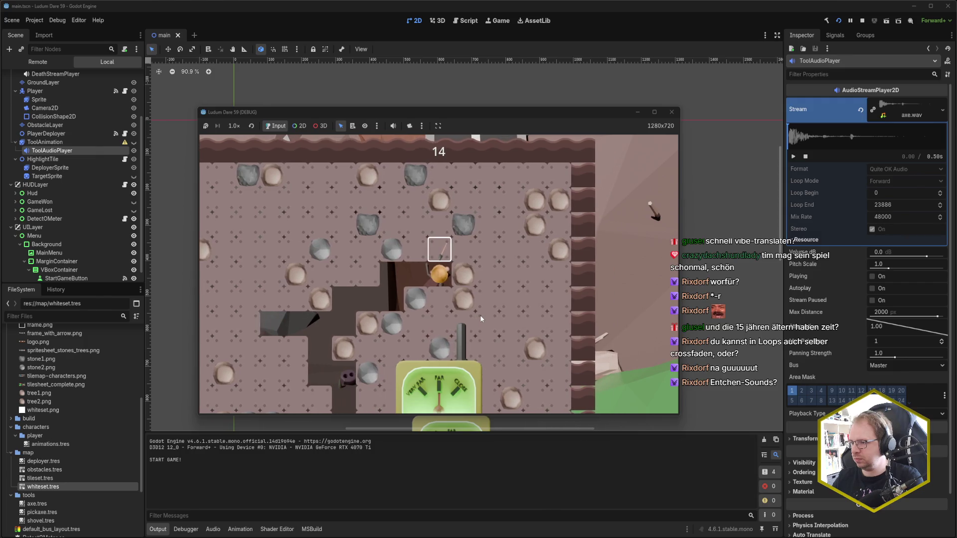
key(Up)
key(Right)
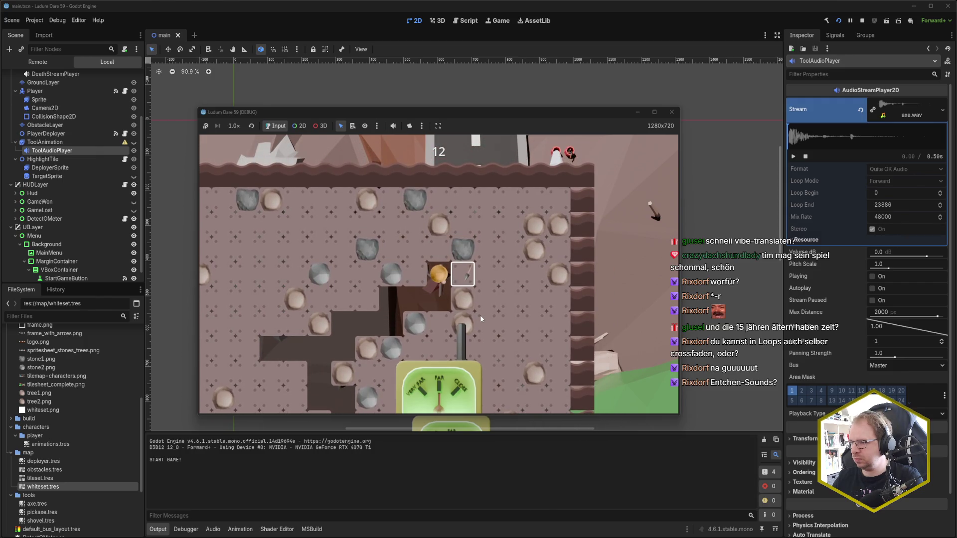
key(Right)
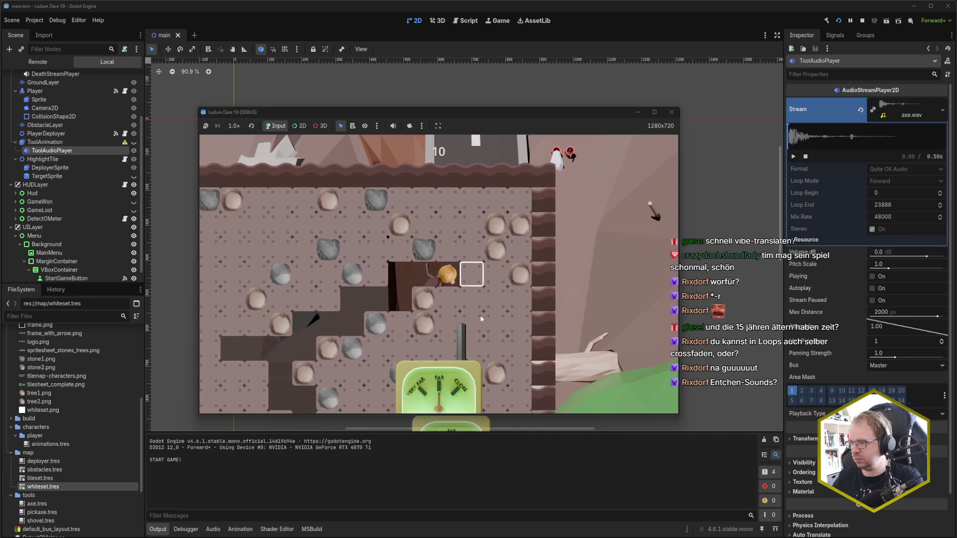
key(Up)
key(Down)
key(Down)
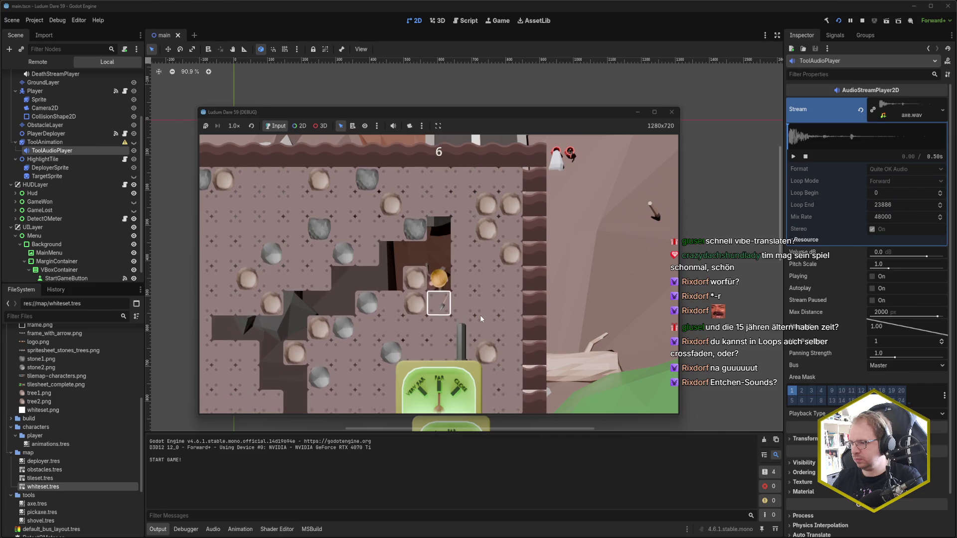
key(Down)
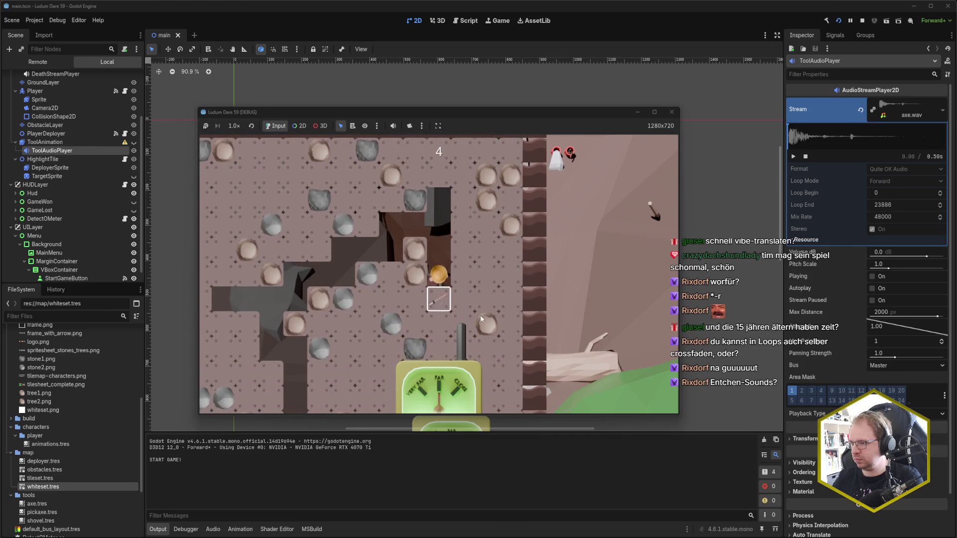
key(Right)
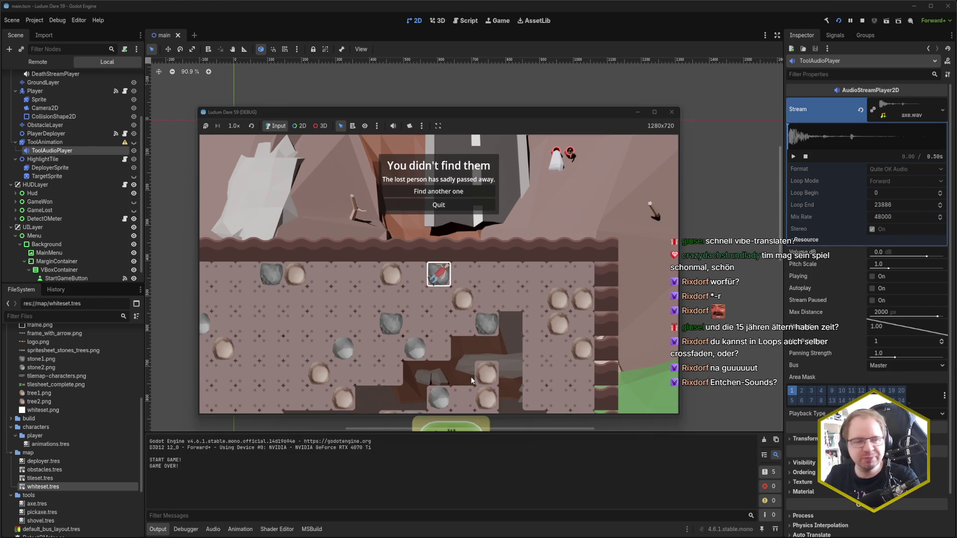
Step: Start a fresh round from the game-over screen and pick the rescuer's starting tile
click(471, 189)
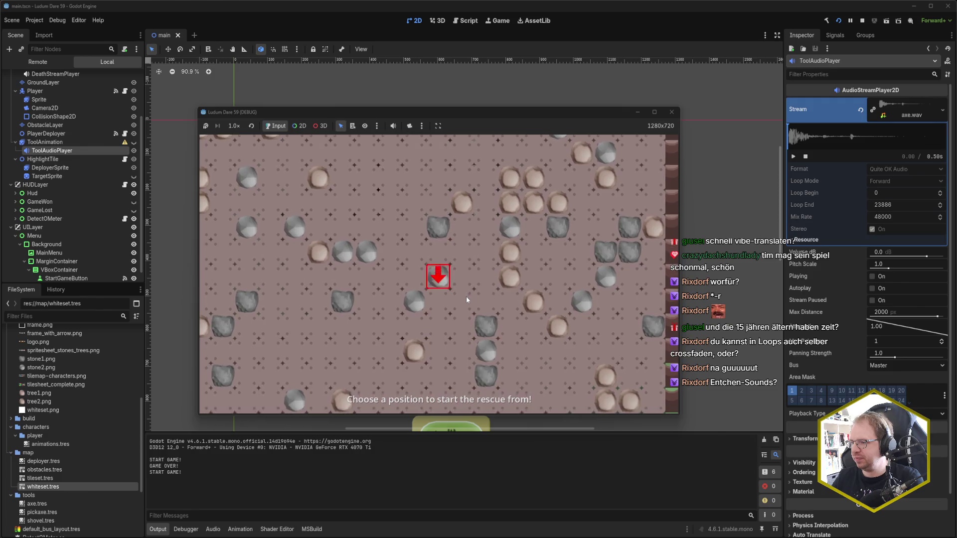
click(467, 298)
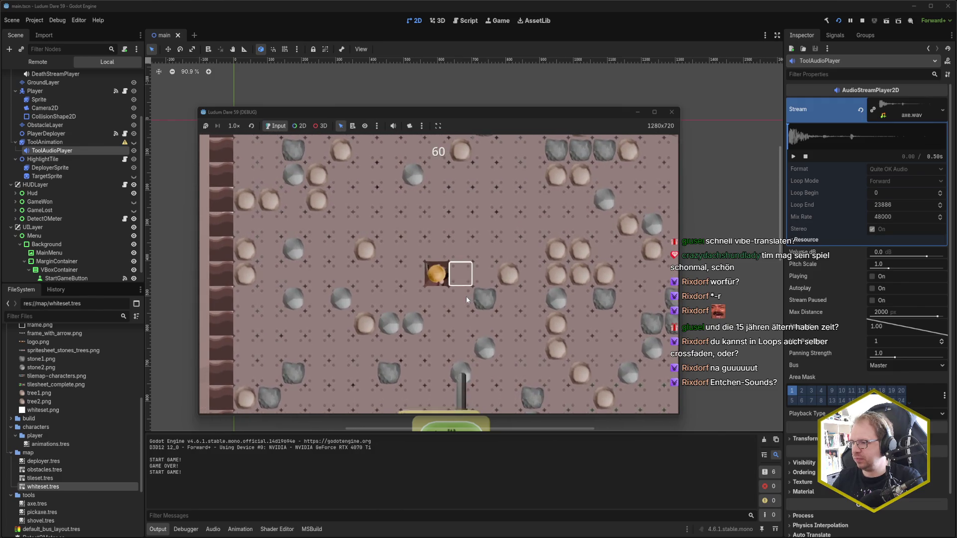
key(Down)
key(Up)
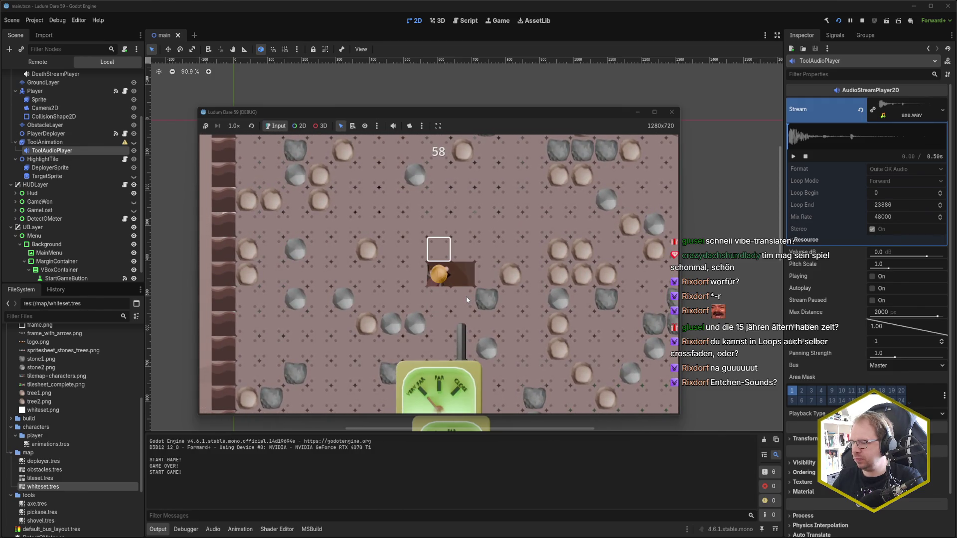
key(Right)
key(Left)
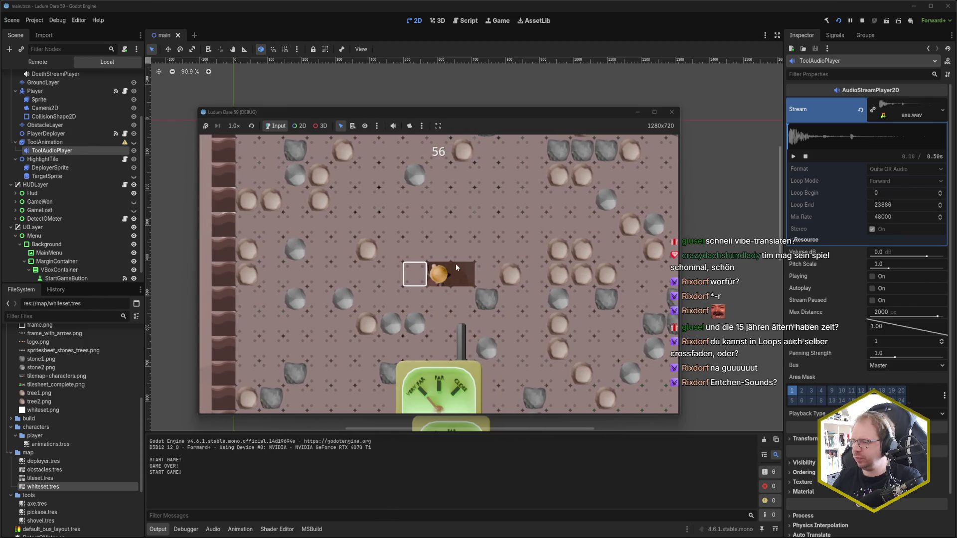
Step: Dig straight down eight tiles to reach the lost person
key(Down)
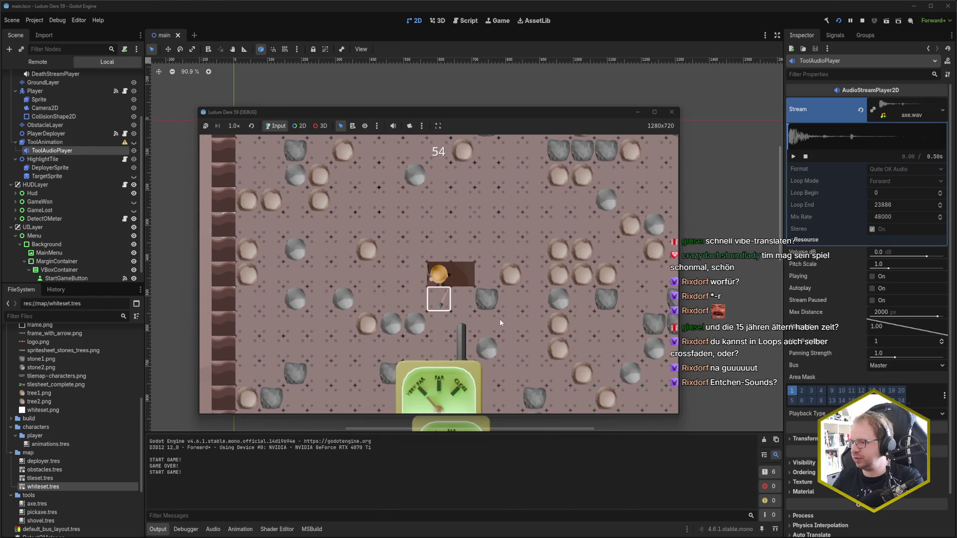
key(Down)
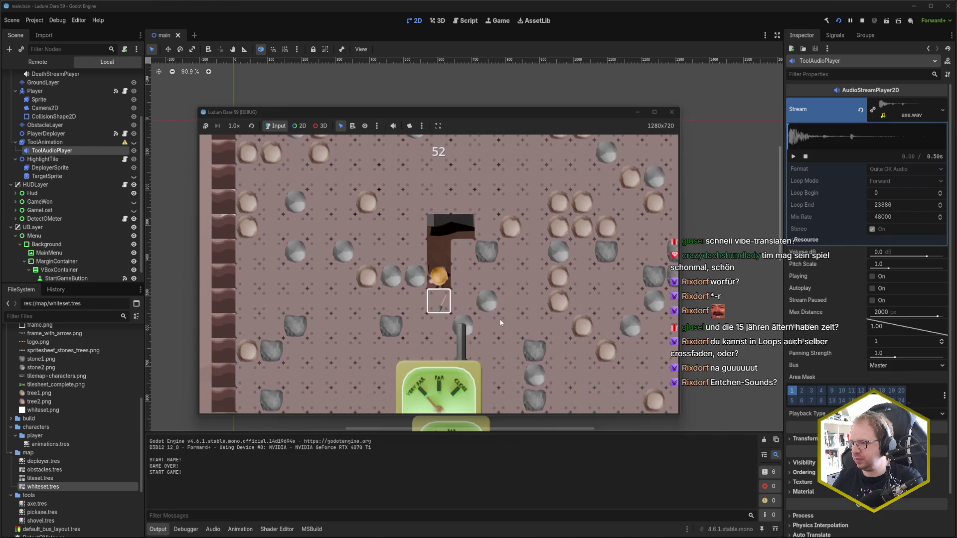
key(Down)
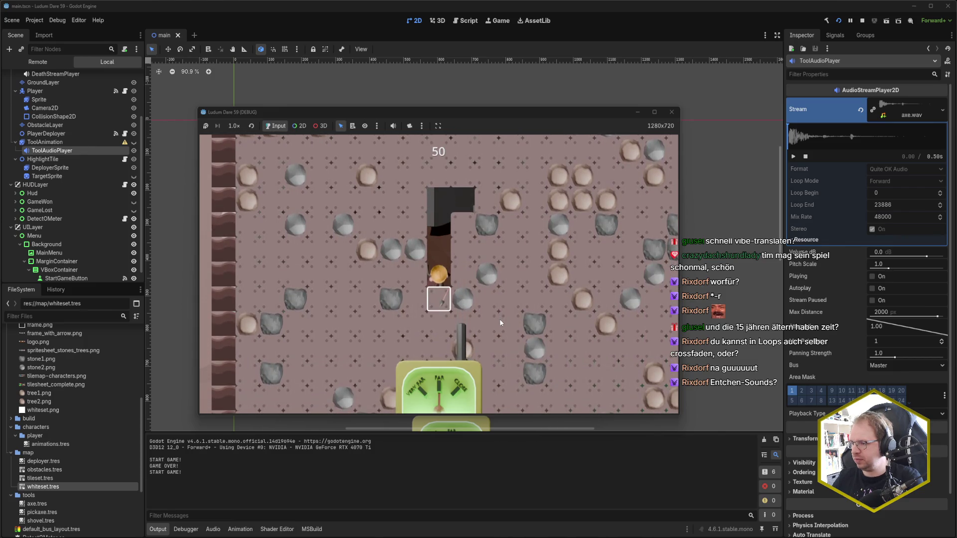
key(Down)
key(Down)
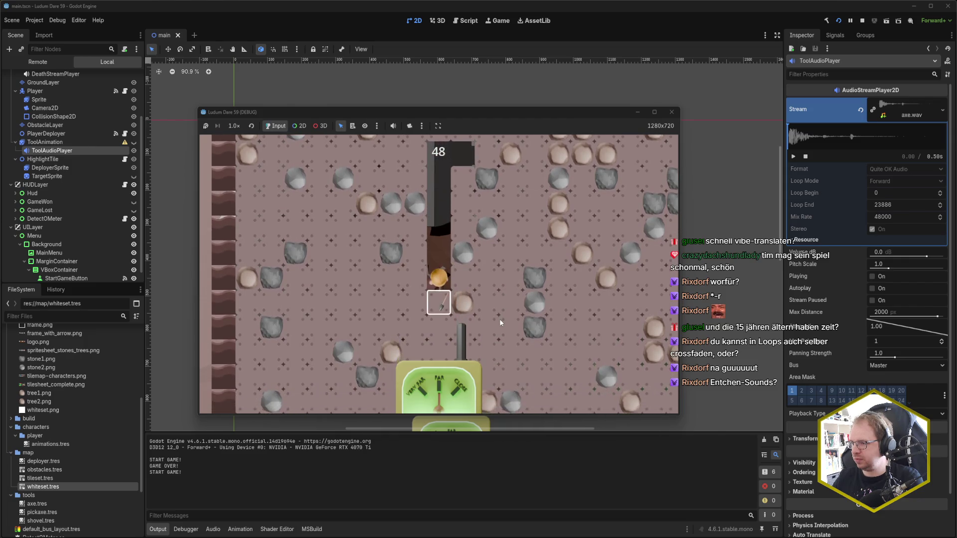
key(Down)
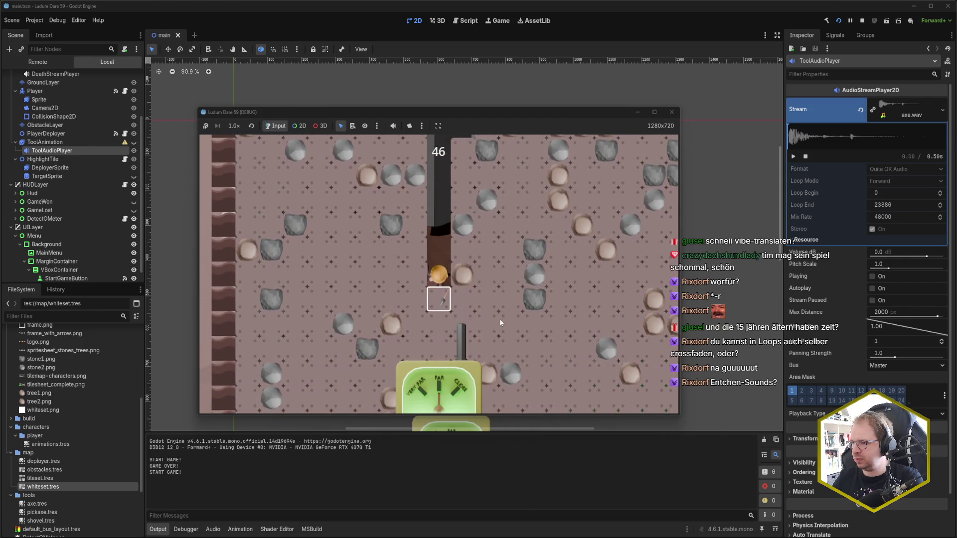
key(Down)
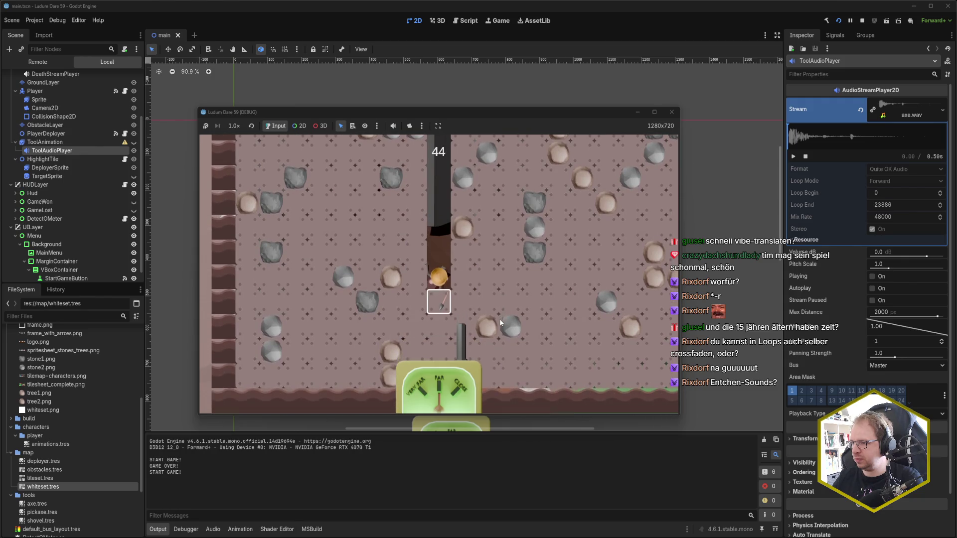
key(Down)
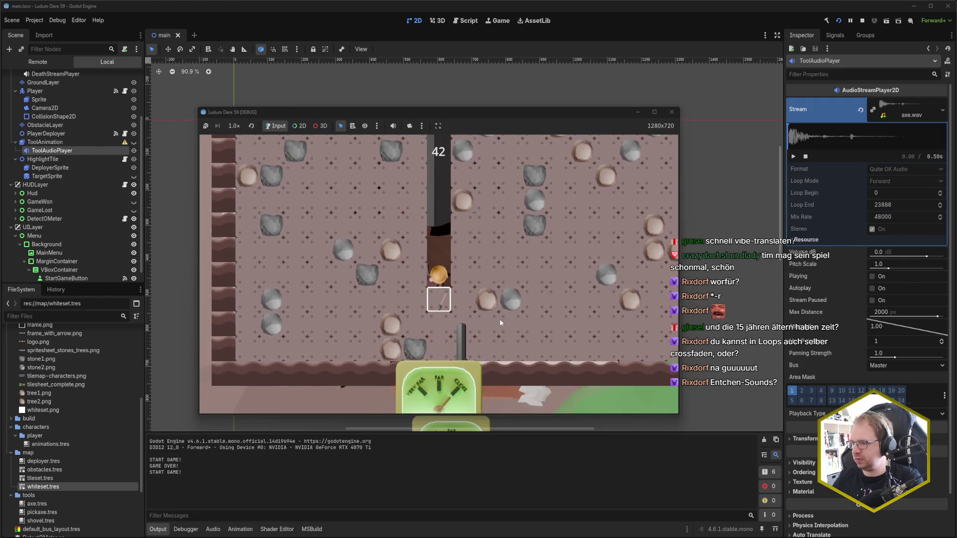
key(Down)
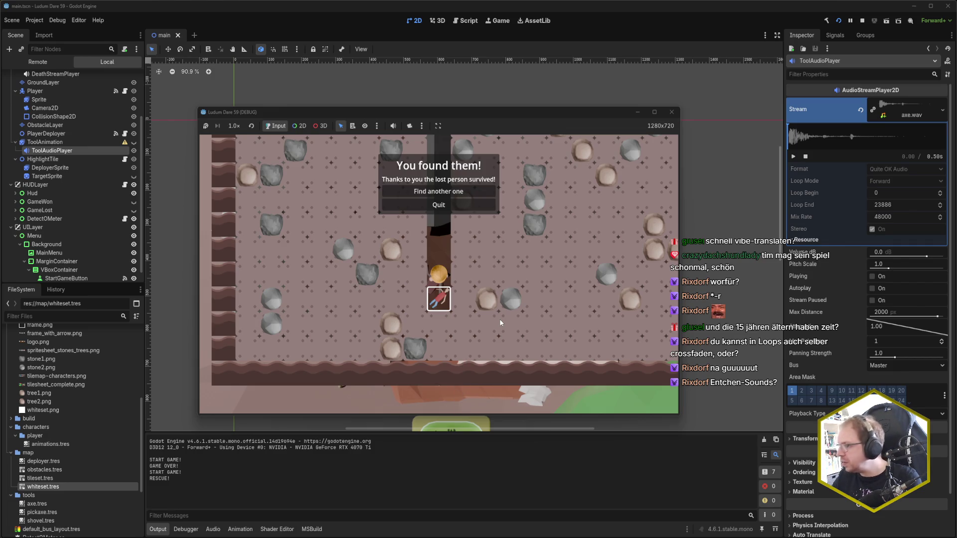
Step: Start another round, confirm the starting position, and dig left and downward
click(449, 192)
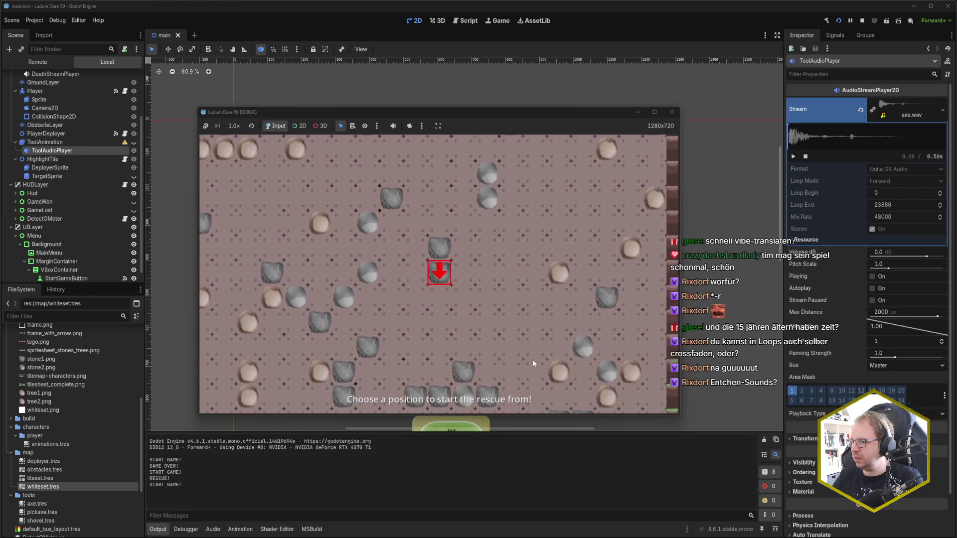
key(Return)
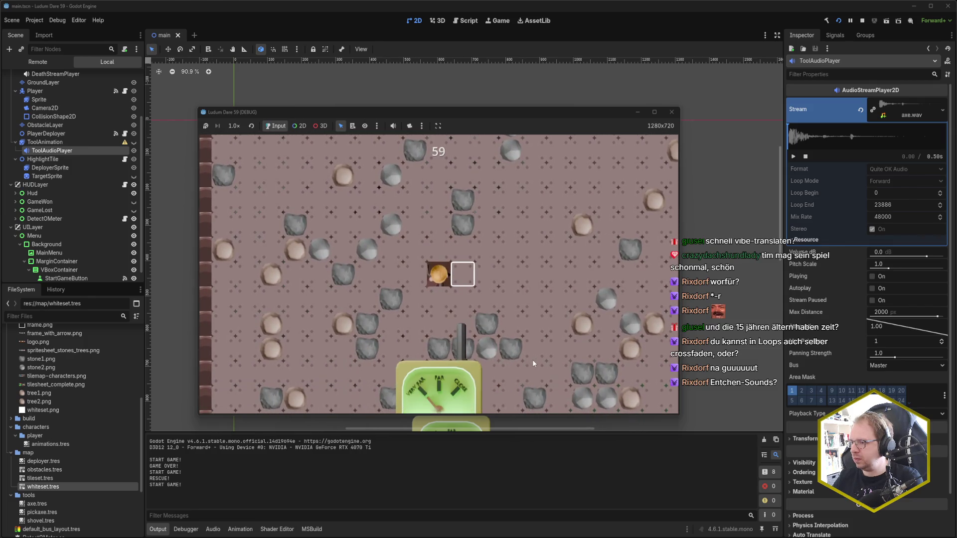
key(Left)
key(Down)
key(space)
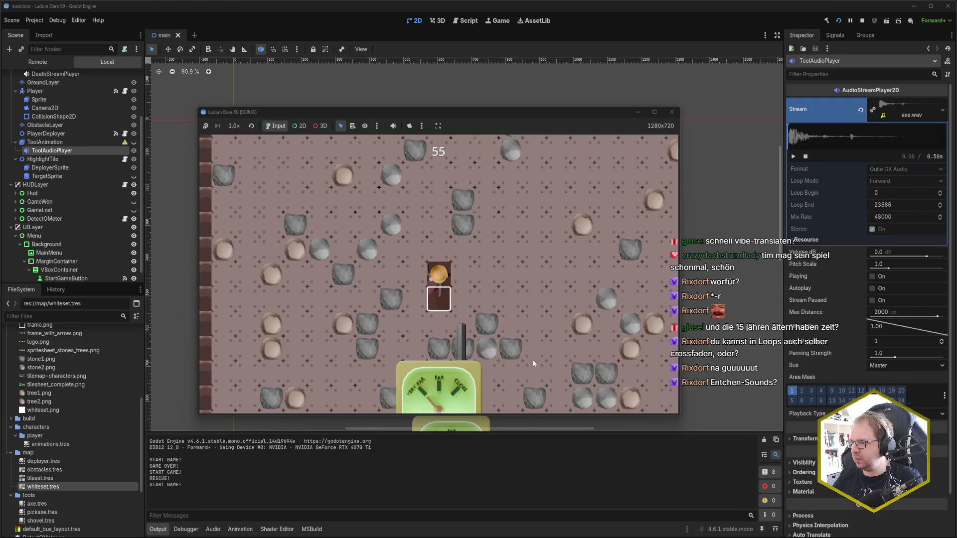
key(Left)
key(space)
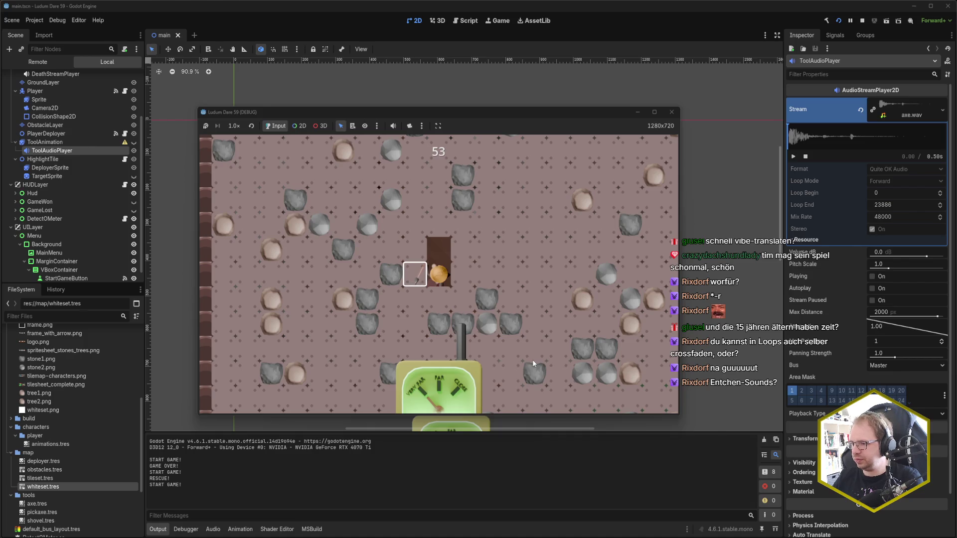
key(space)
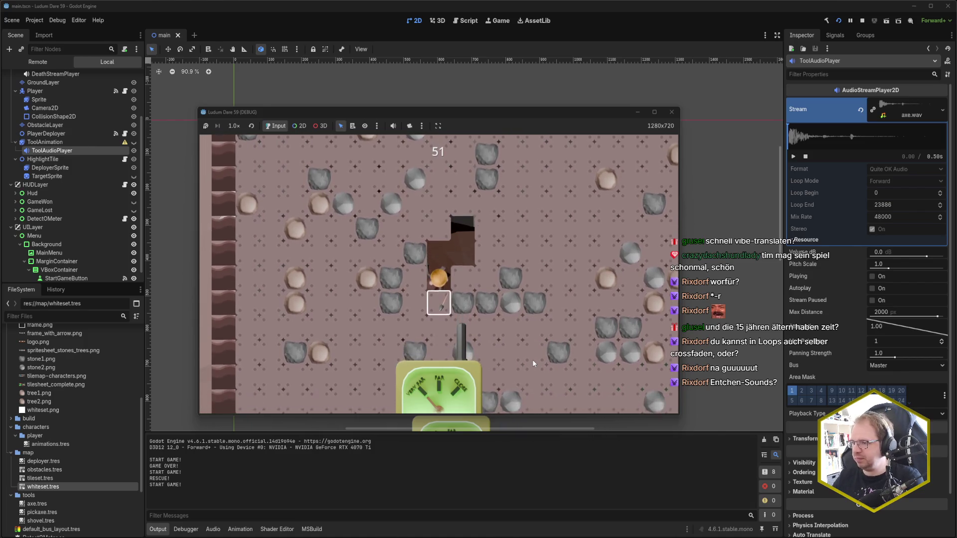
key(space)
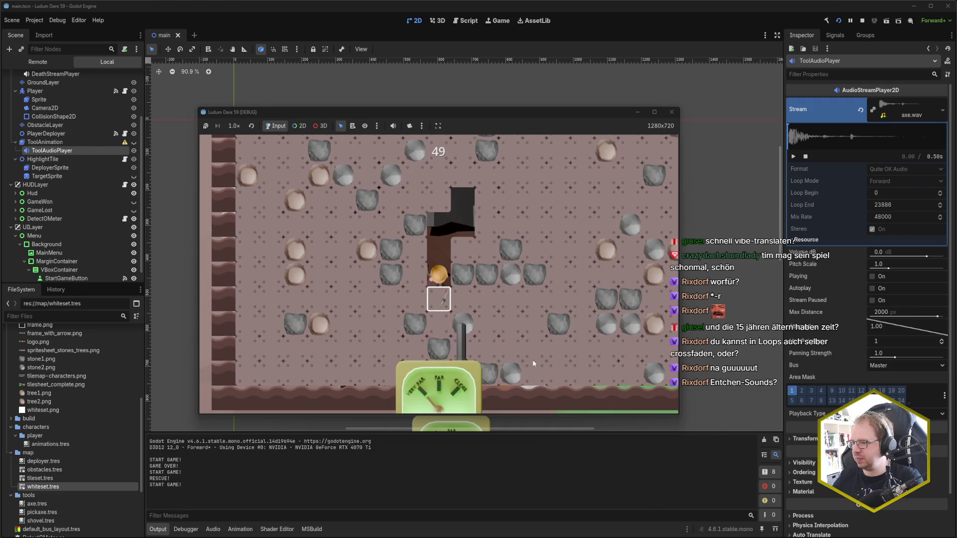
Step: Dig right and upward, then left to uncover the buried person
key(space)
key(Right)
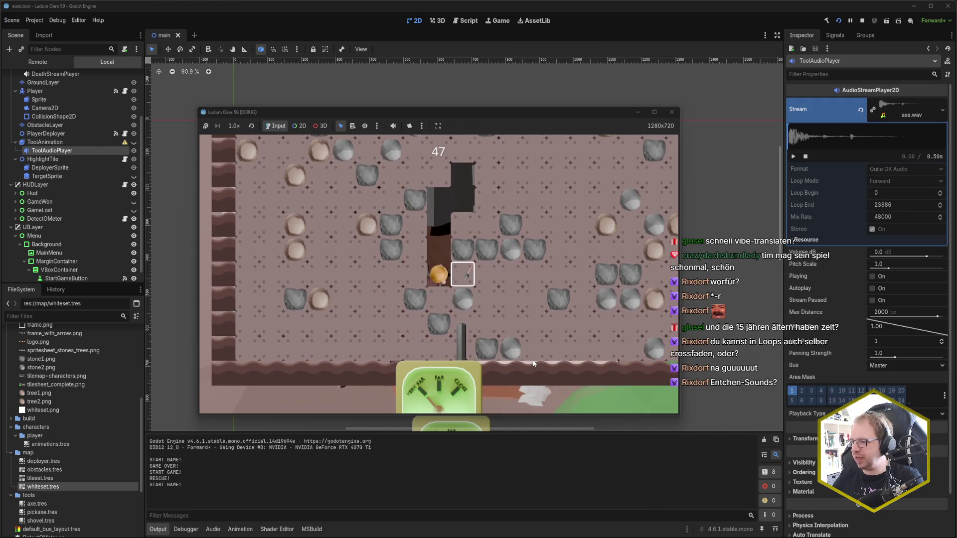
key(space)
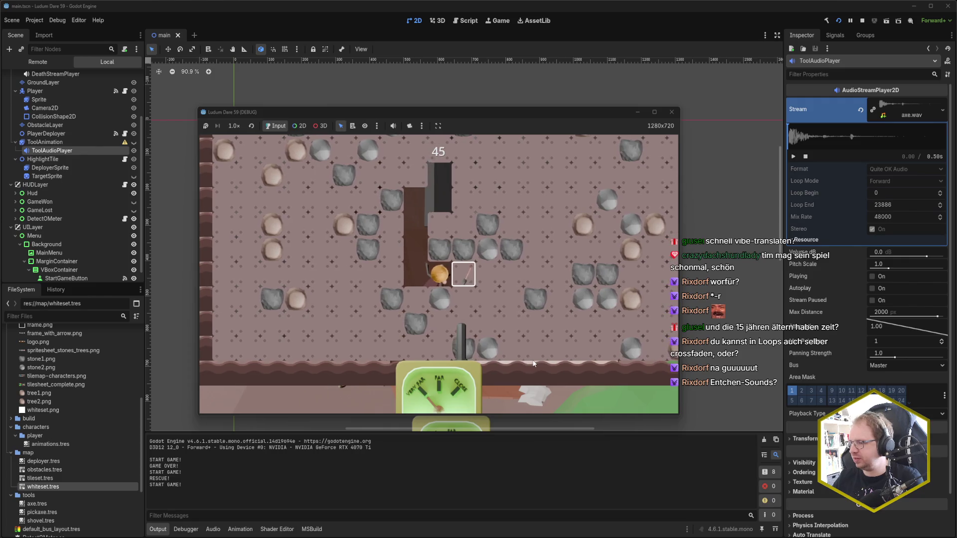
key(space)
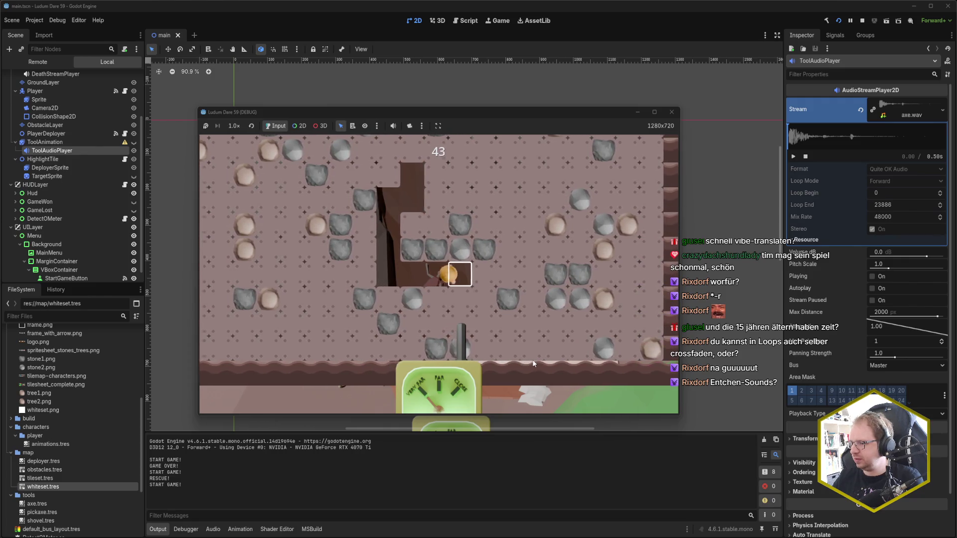
key(space)
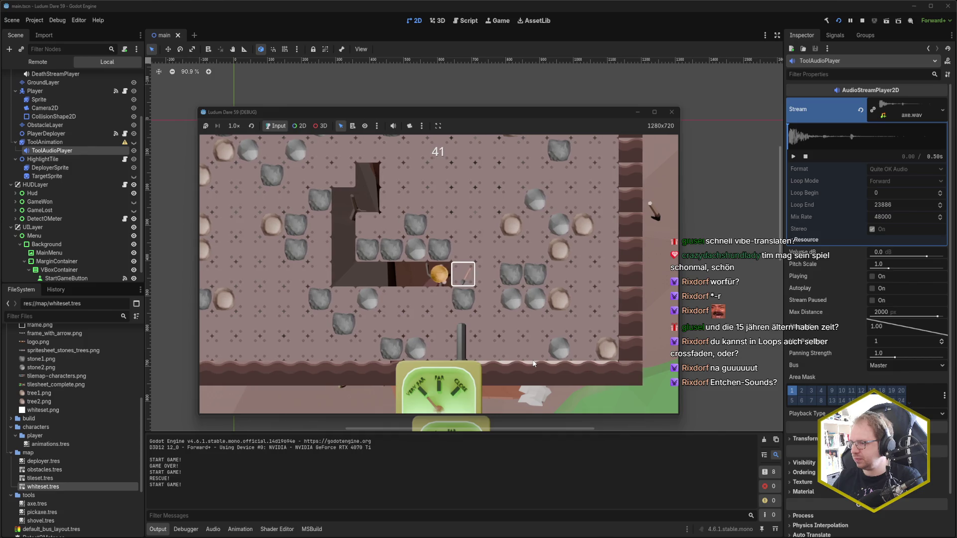
key(Up)
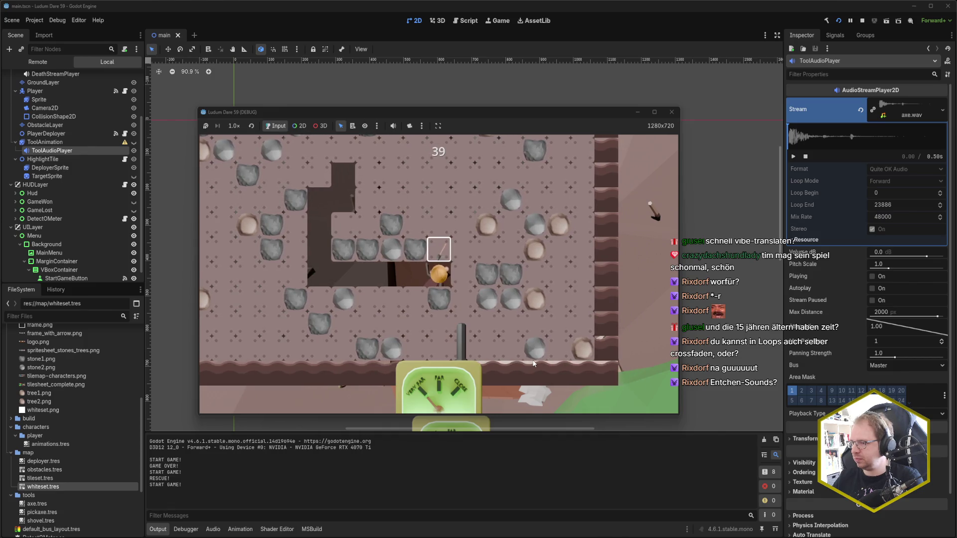
key(space)
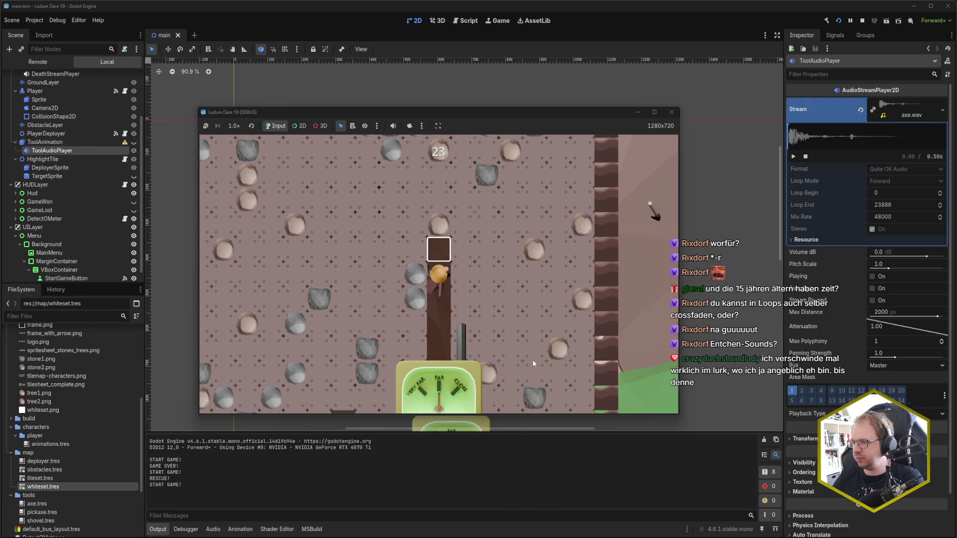
key(Right)
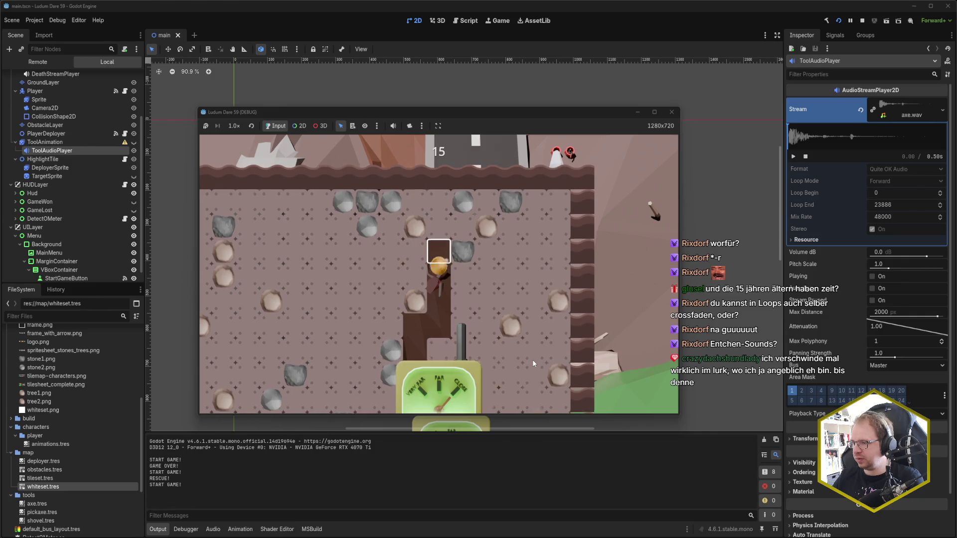
key(Left)
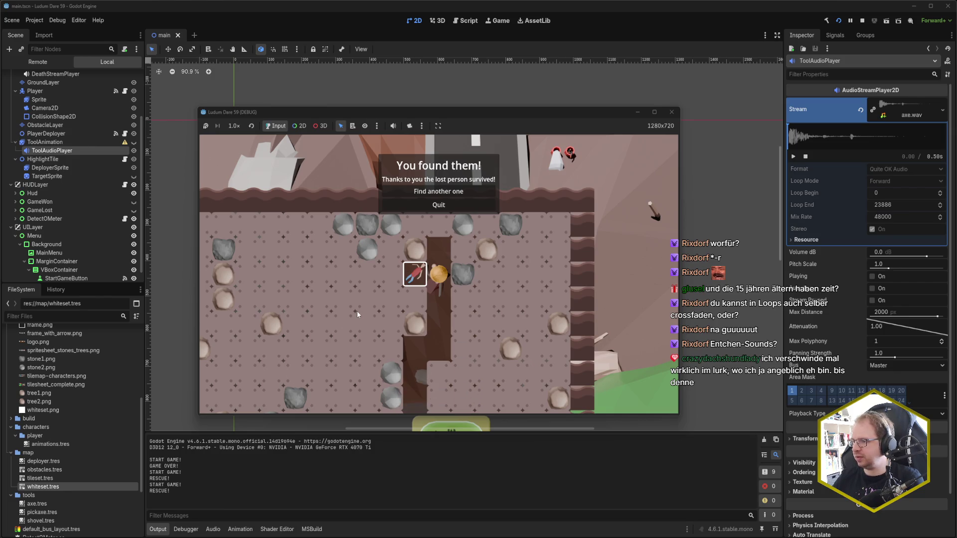
Step: Quit the game and bring up the Ludum Dare 59 planning document in the browser
click(453, 206)
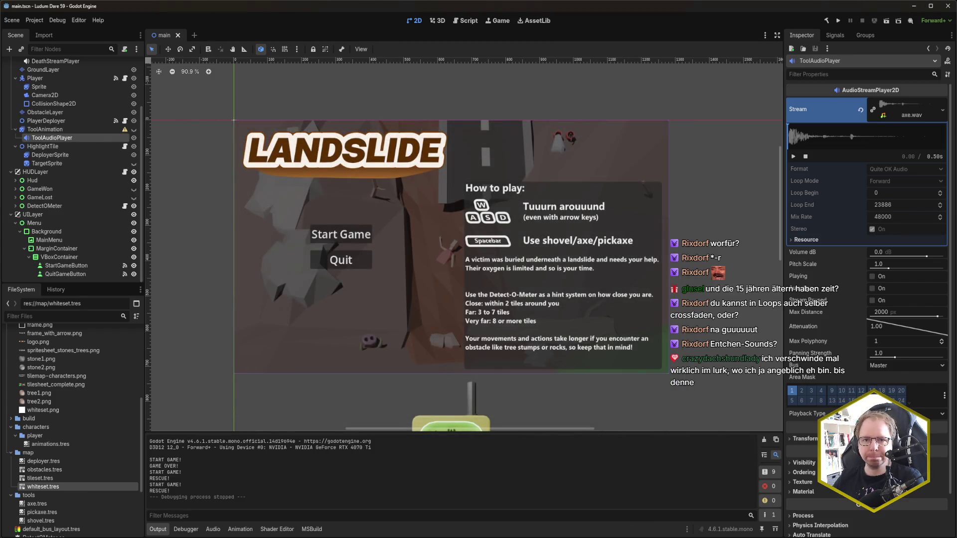
key(alt+Tab)
click(402, 161)
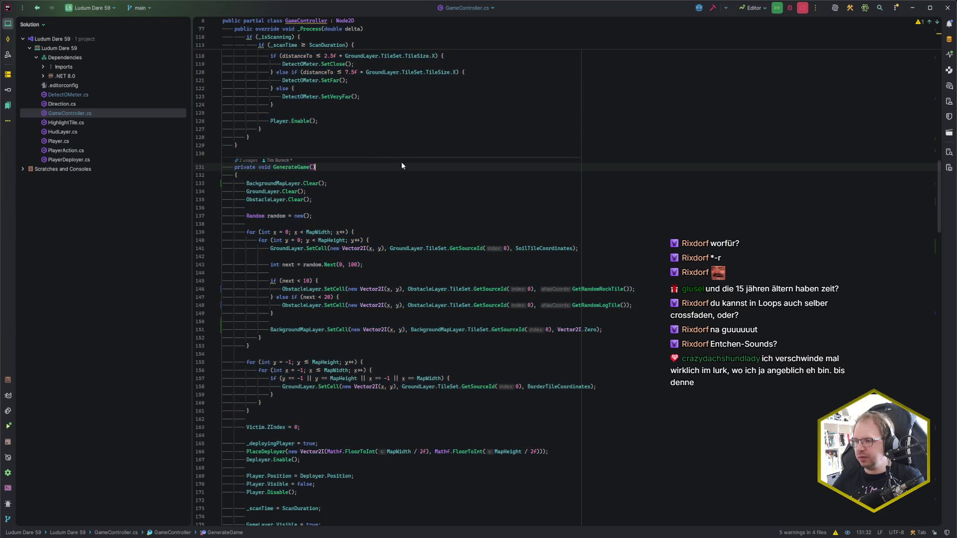
mouse_move(19, 537)
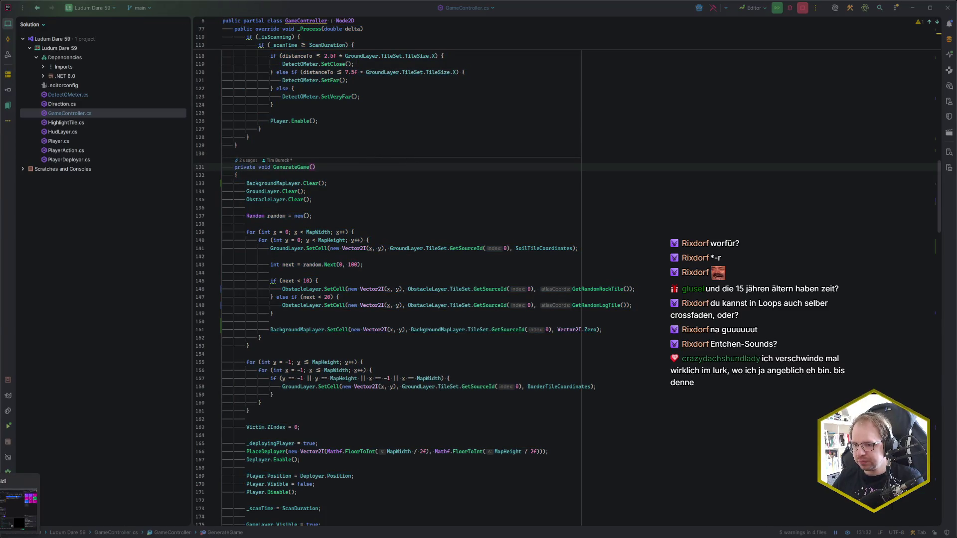
click(19, 505)
click(239, 8)
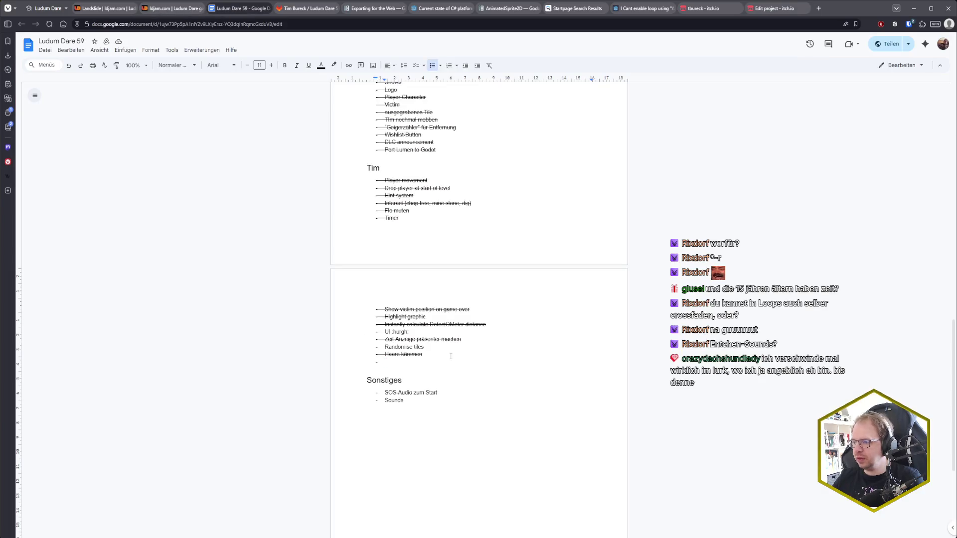
Step: Strike through the 'Randomise tiles' to-do item with Alt+Shift+5, keeping it struck after undo/redo
drag(438, 349, 384, 347)
key(alt+shift+5)
key(ctrl+z)
scroll(up, 3)
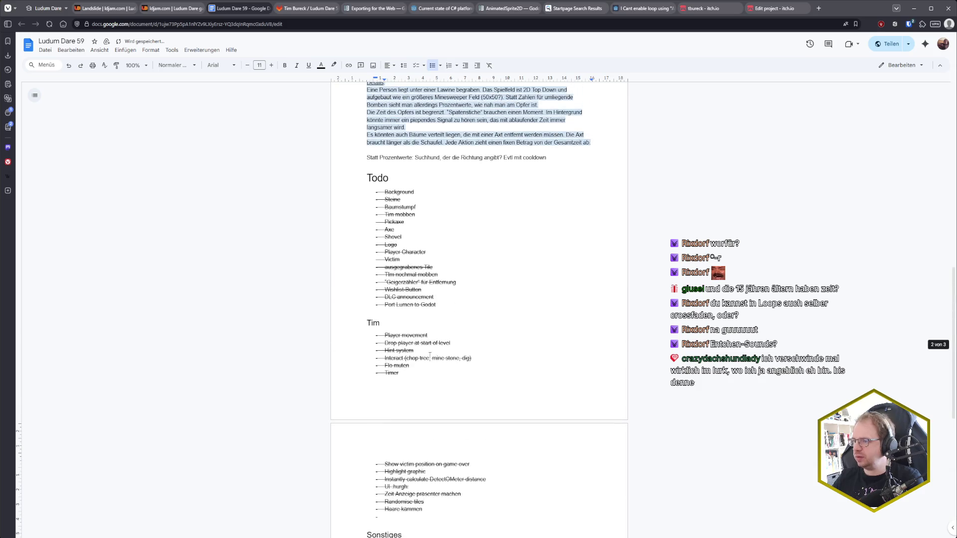
scroll(down, 3)
key(ctrl+z)
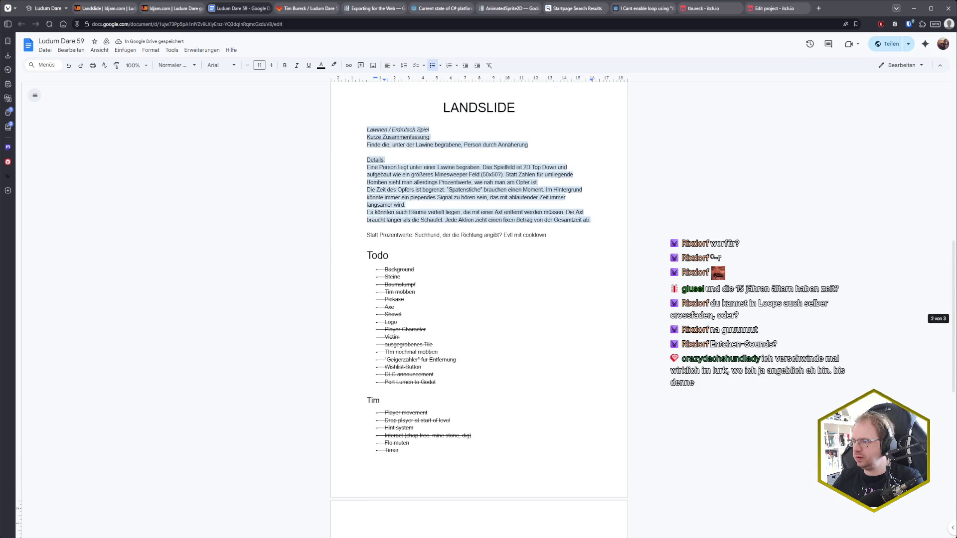
key(ctrl+y)
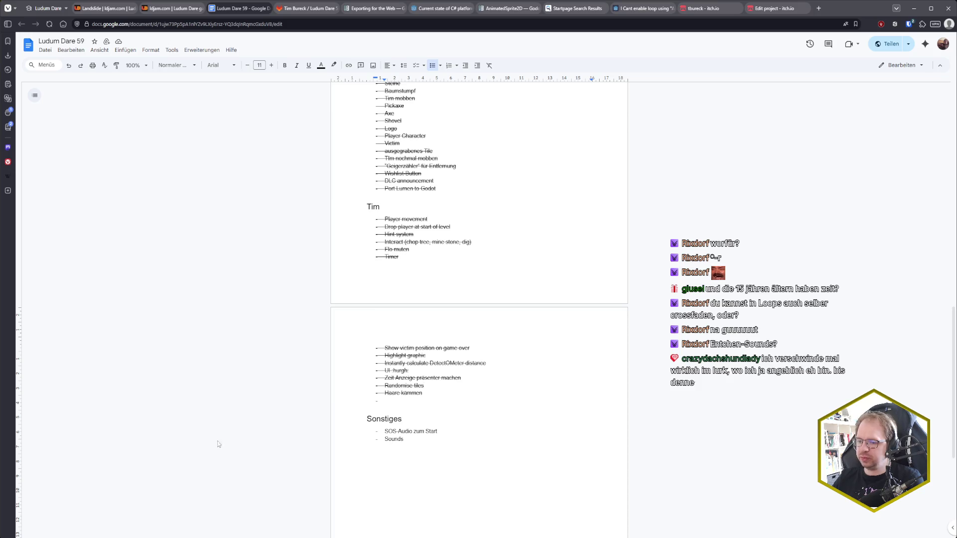
Step: Return to Rider and put the cursor at the end of line 137 in GameController
key(alt+Tab)
click(383, 248)
click(374, 216)
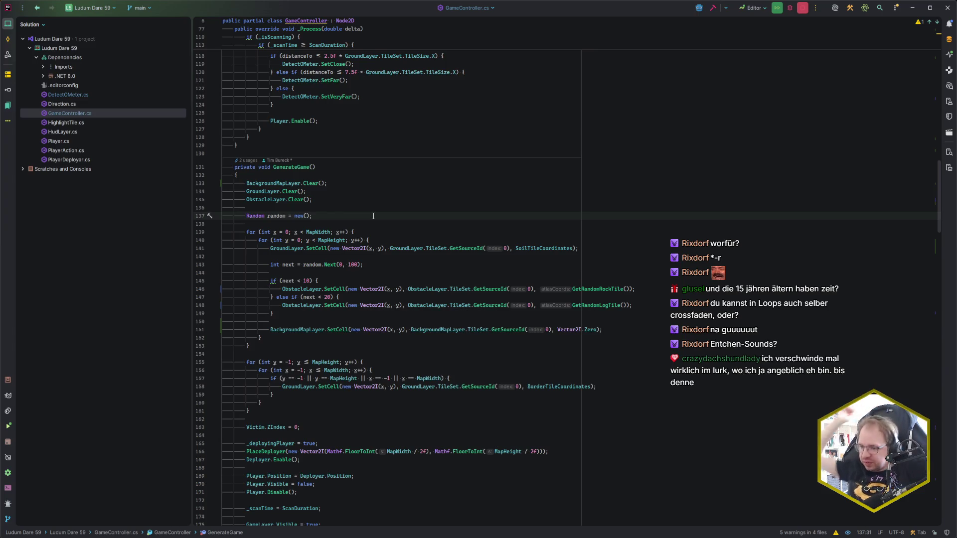
Step: Switch to the browser and show the itch.io profile page with the published games
key(alt+Tab)
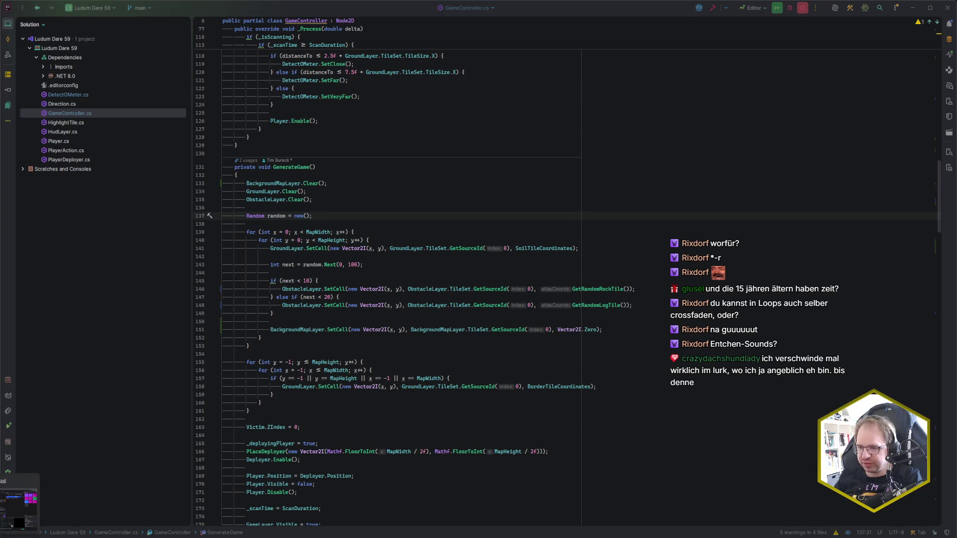
click(712, 9)
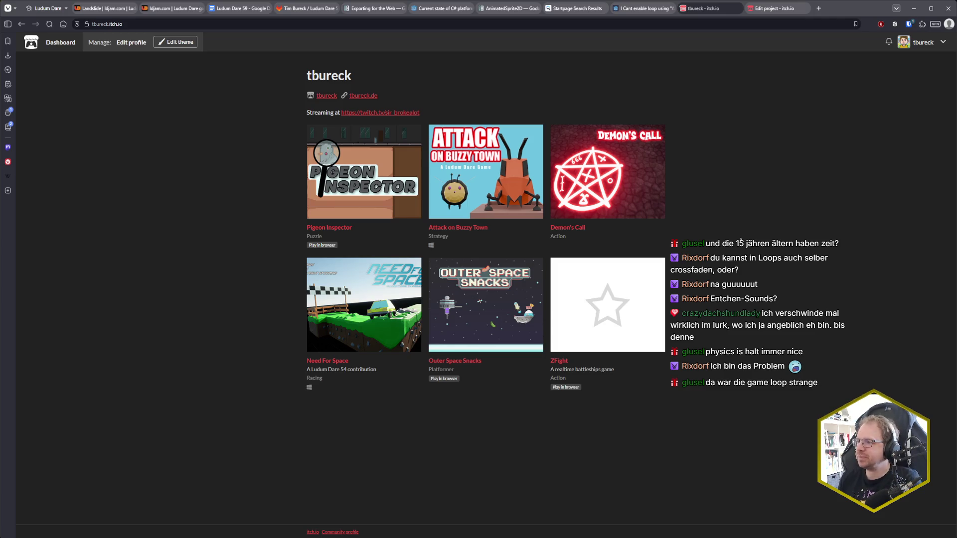
Step: Search 'godot visual studio' in a new tab and open the Getting started with Visual Scripting docs
click(818, 8)
text(godot visual)
text( studio)
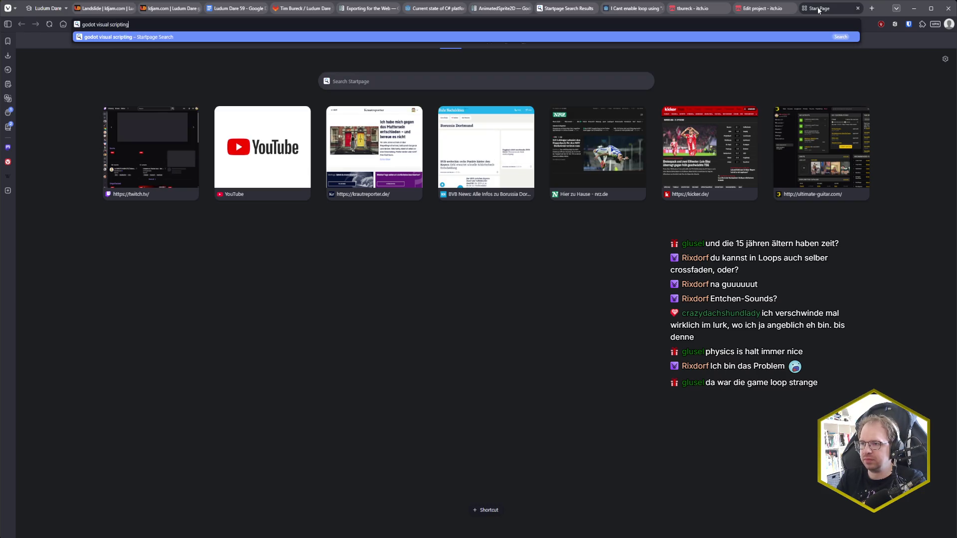
key(Return)
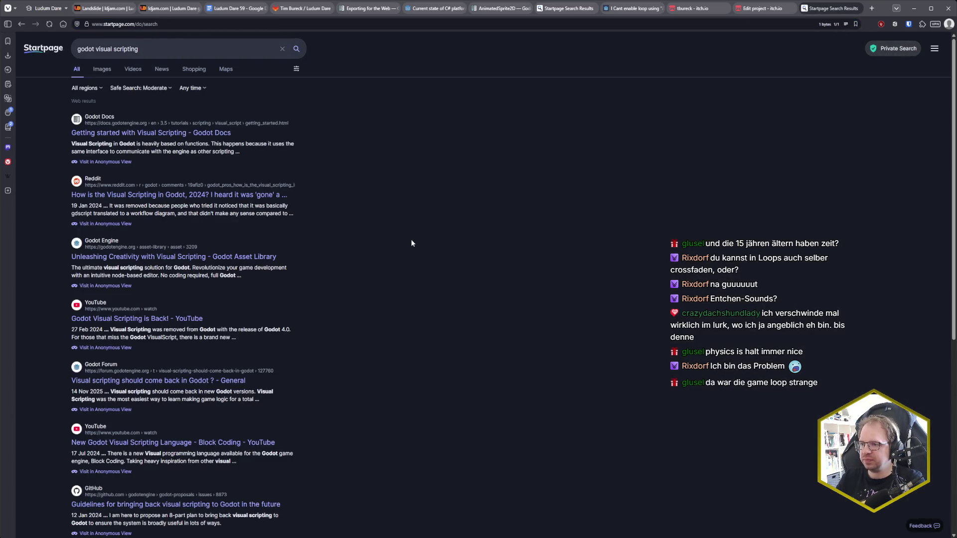
click(150, 133)
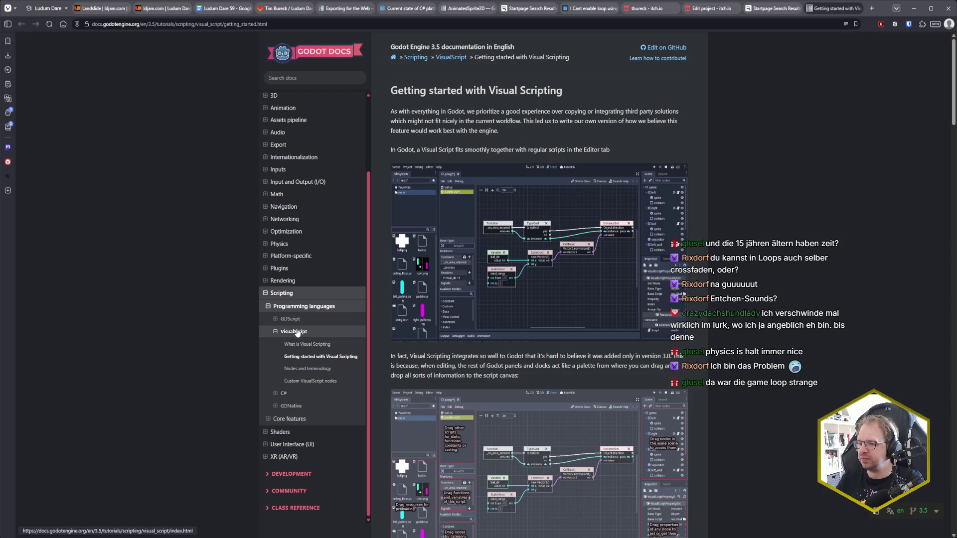
Step: Skim the Getting started with Visual Scripting page, then close the docs and search tabs
scroll(down, 3)
scroll(down, 3)
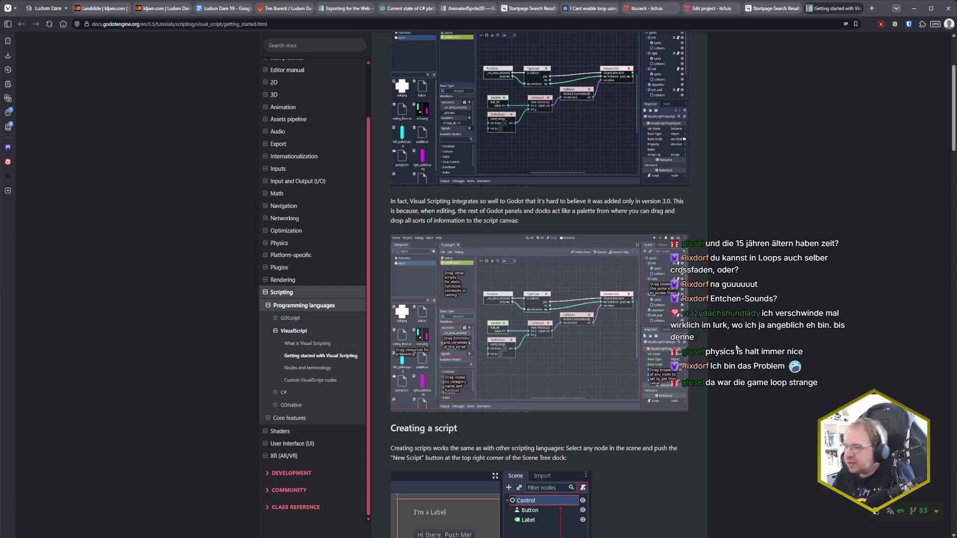
scroll(down, 3)
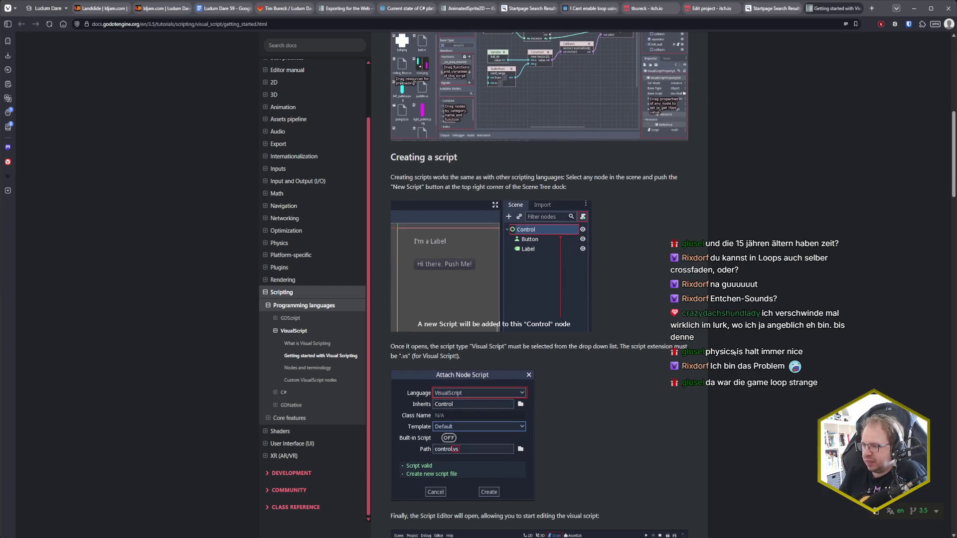
scroll(up, 3)
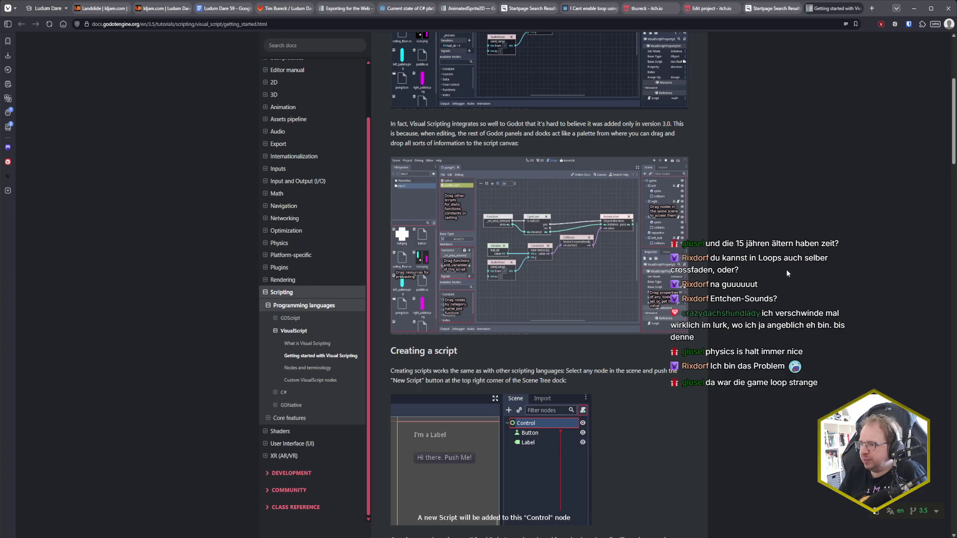
scroll(up, 3)
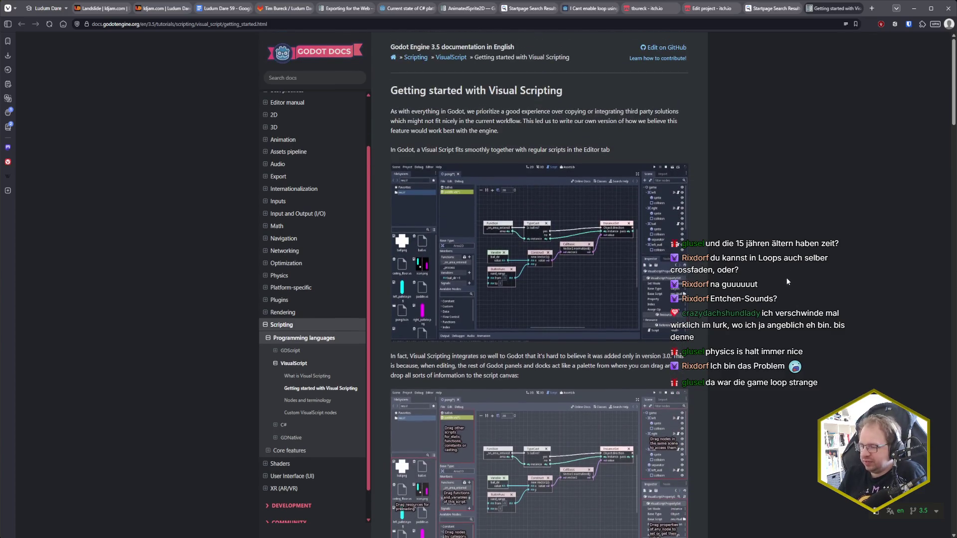
scroll(down, 3)
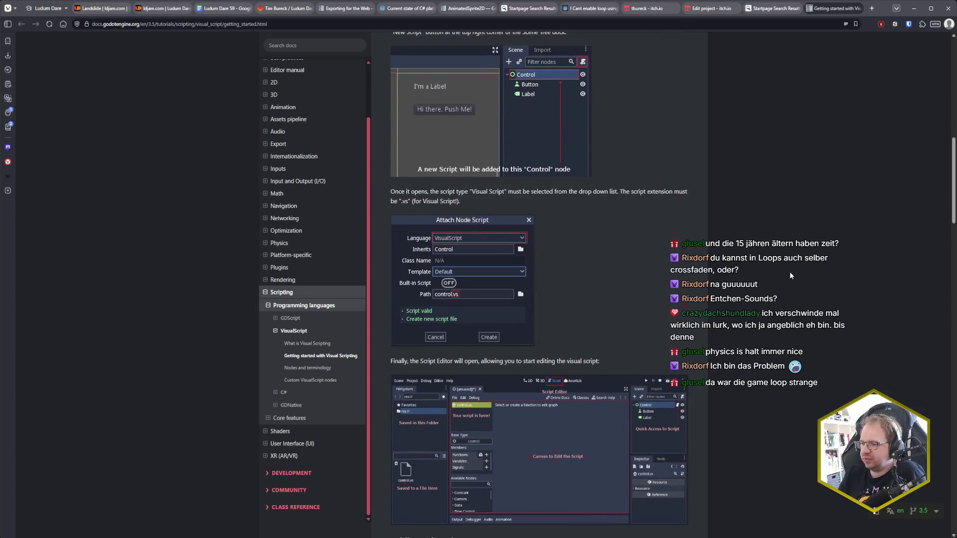
scroll(down, 3)
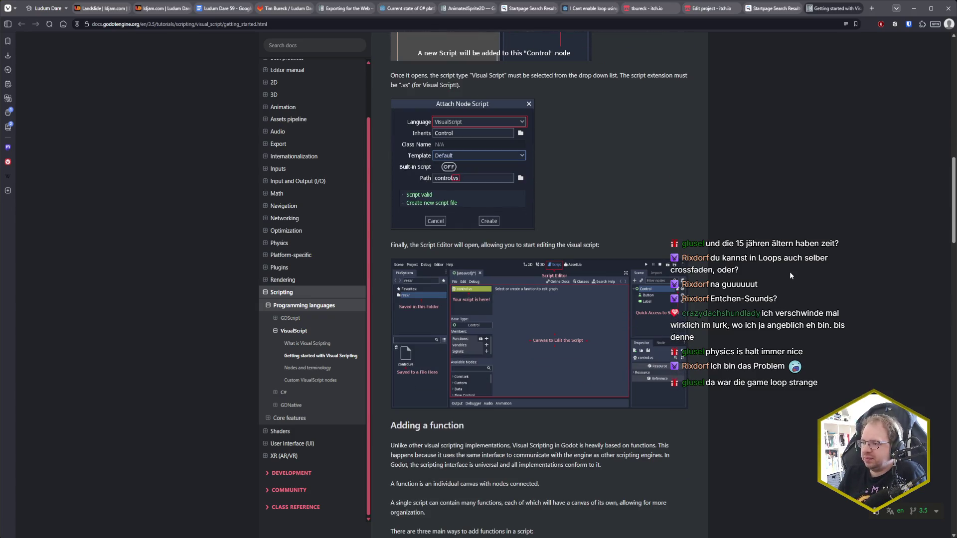
scroll(down, 3)
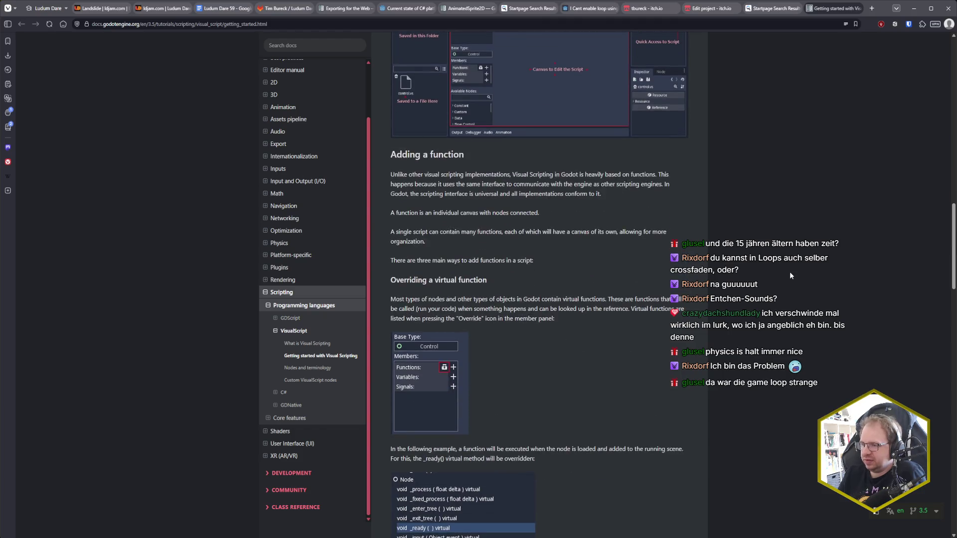
scroll(down, 3)
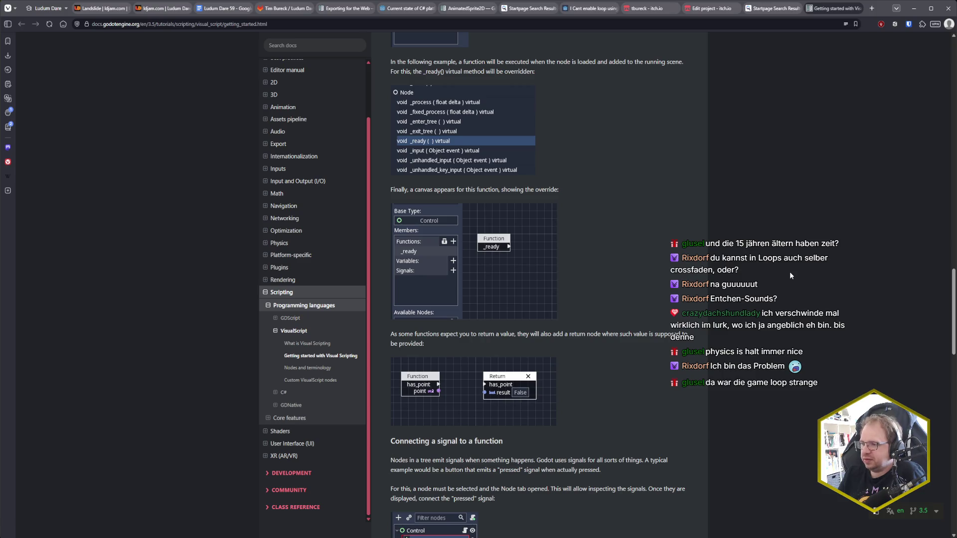
scroll(down, 3)
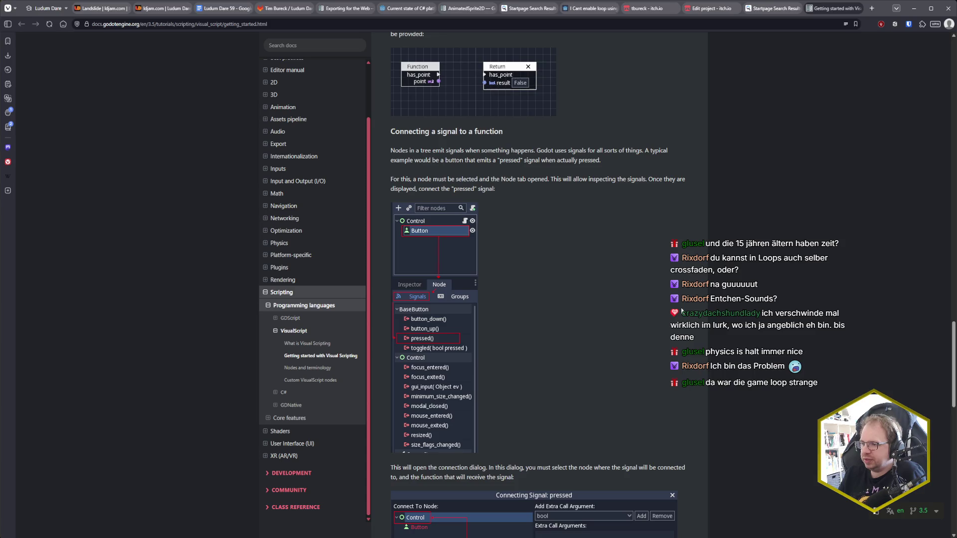
scroll(down, 3)
scroll(up, 3)
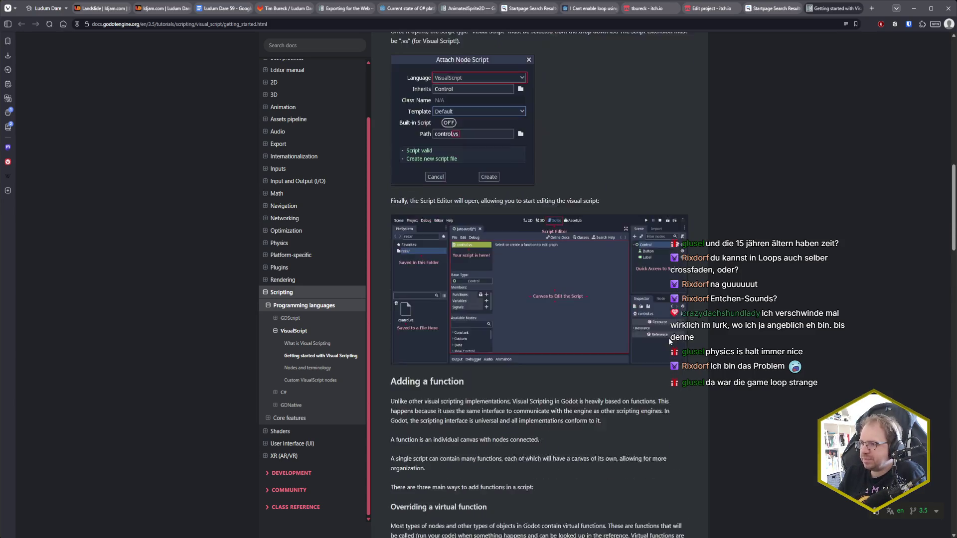
scroll(up, 3)
scroll(up, 3)
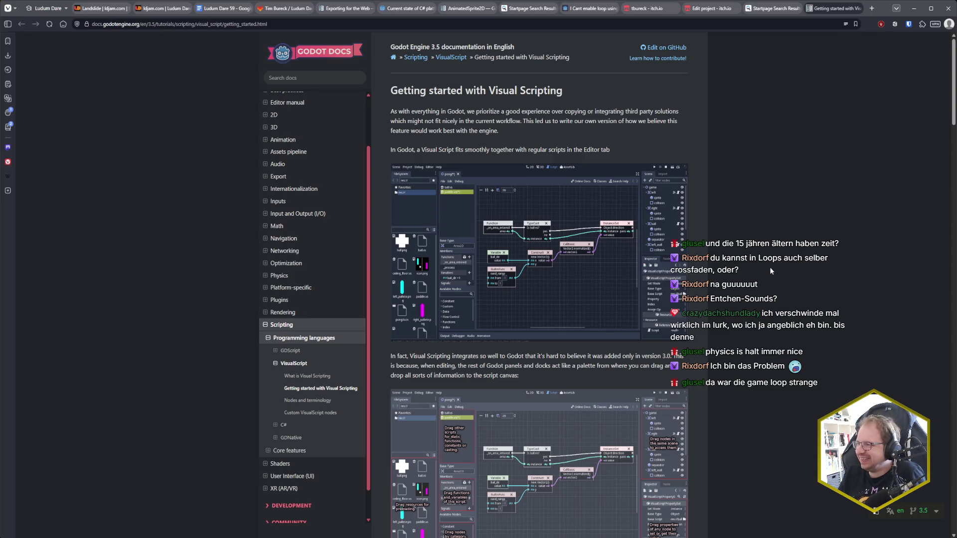
key(ctrl+w)
key(ctrl+w)
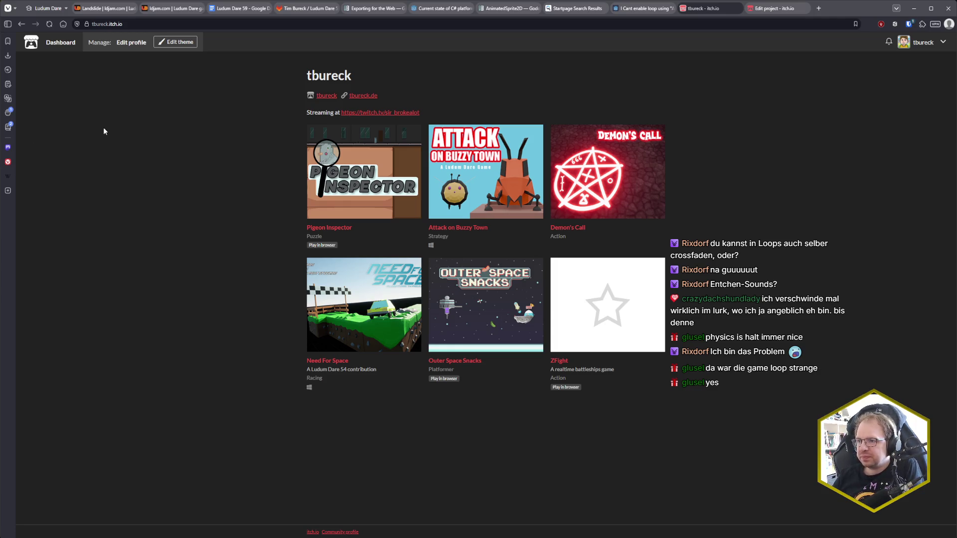
drag(416, 73, 274, 79)
click(269, 79)
drag(386, 77, 295, 79)
click(278, 110)
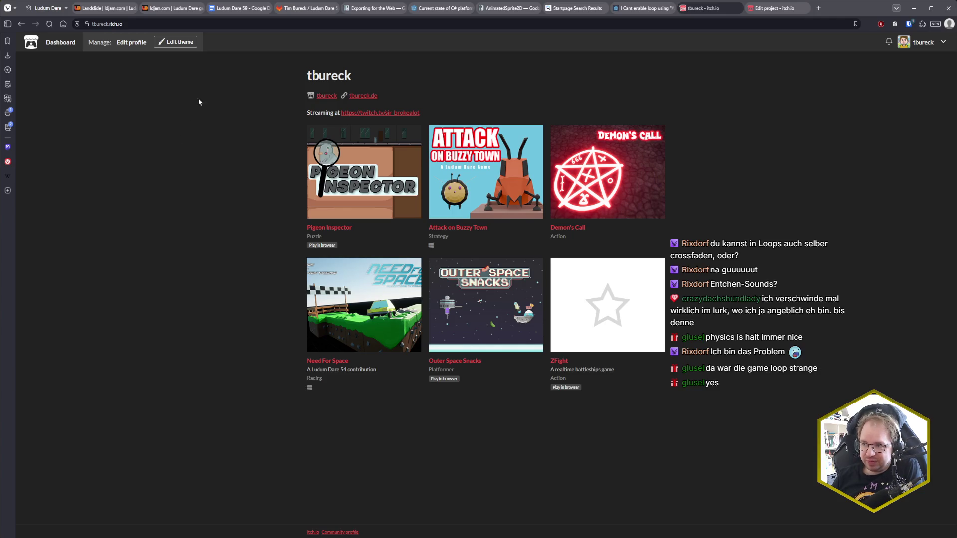
click(230, 12)
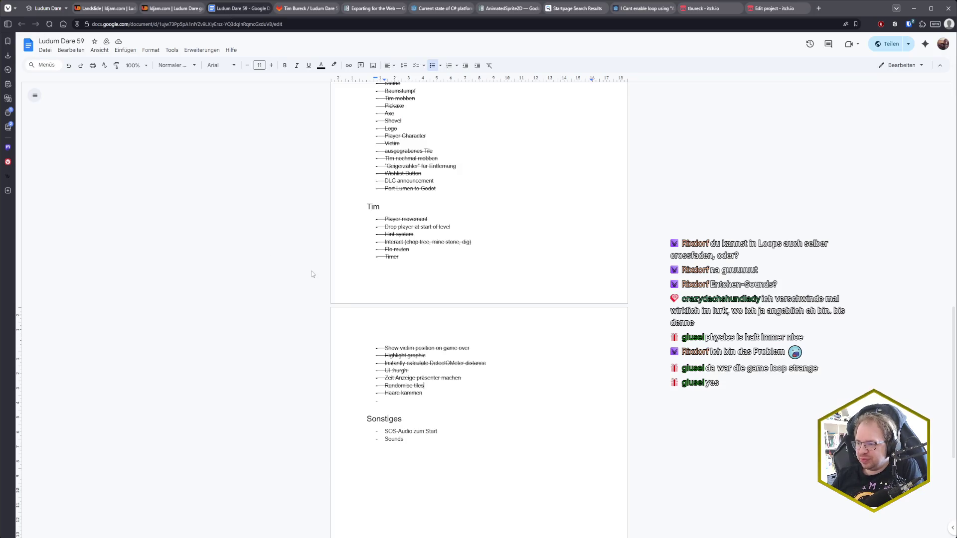
Step: Click below the last struck-through task, then switch to the itch.io project edit tab
click(433, 393)
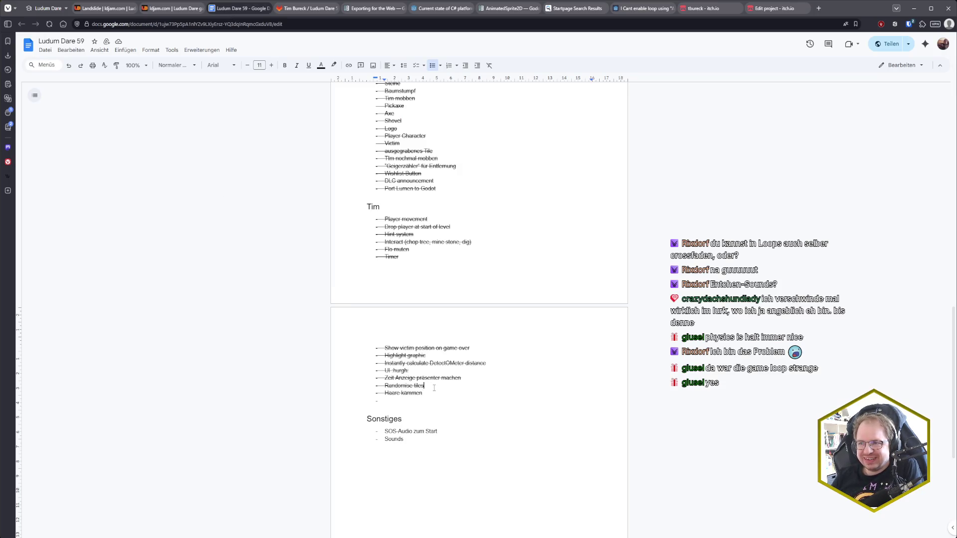
click(773, 8)
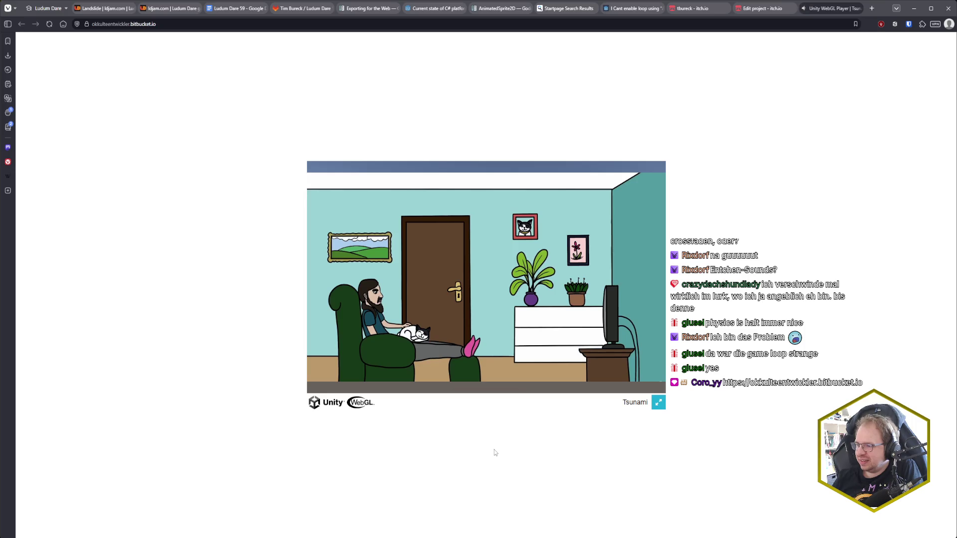
Step: Click inside the Tsunami game canvas to start the game
click(485, 325)
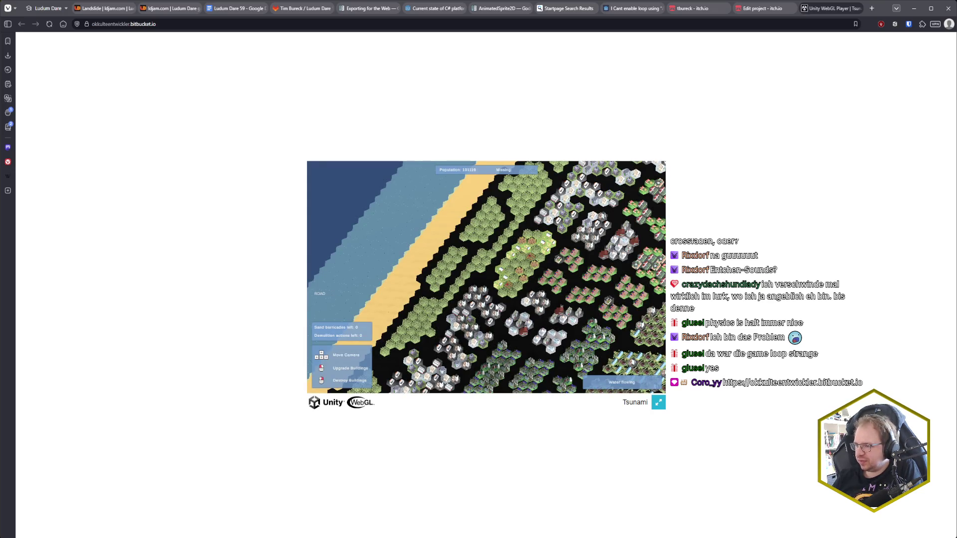
Step: Survey the Tsunami map's forests, farms, red-roofed housing and industrial district
scroll(up, 3)
scroll(down, 3)
scroll(up, 3)
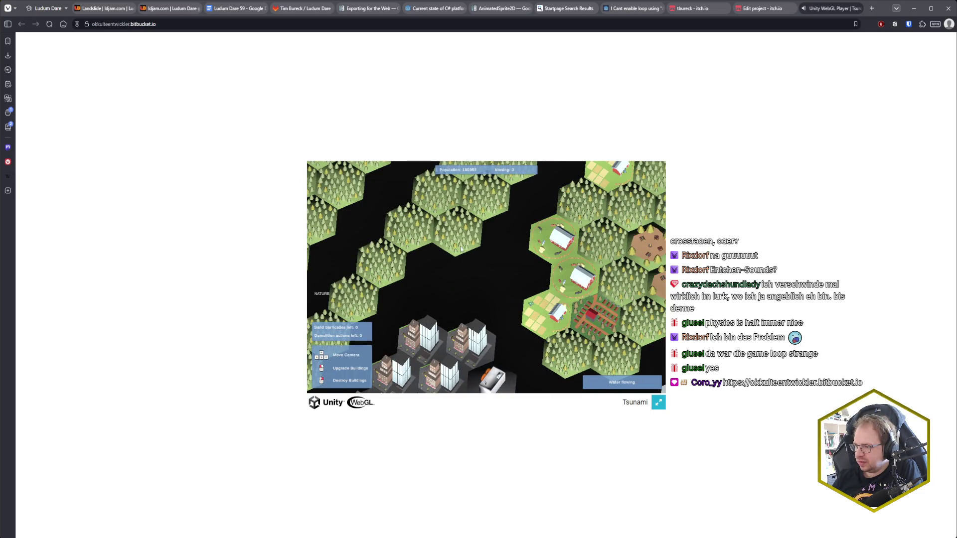
key(s)
key(s)
key(s)
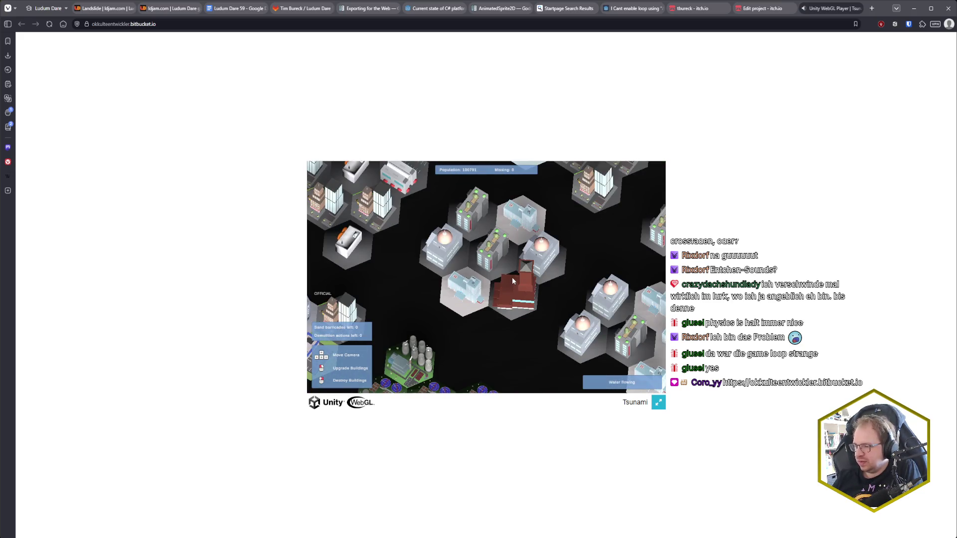
key(w)
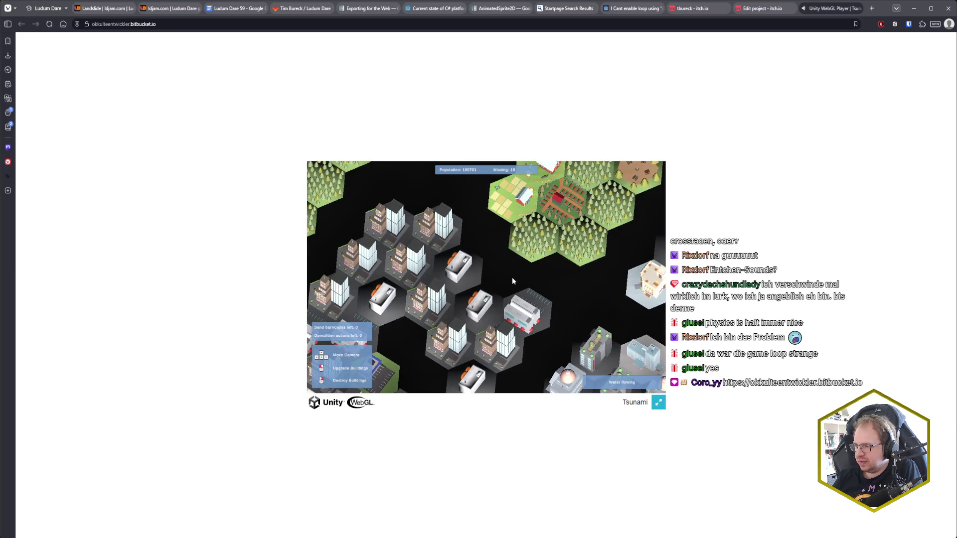
key(w)
key(s)
key(s)
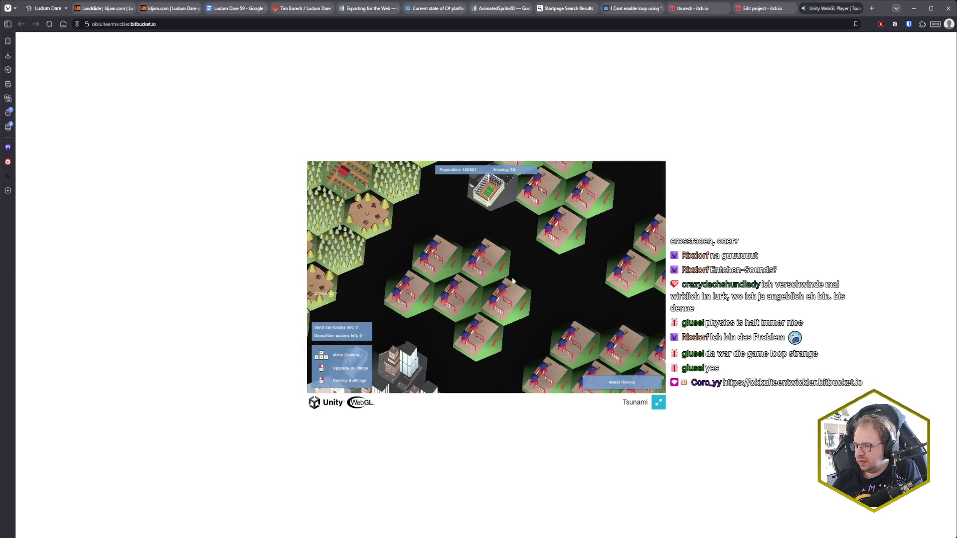
key(s)
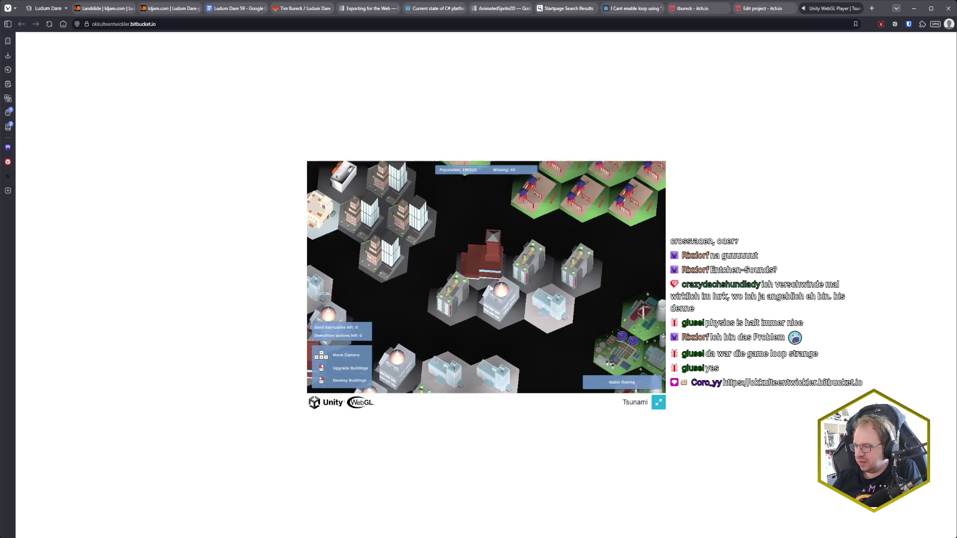
key(s)
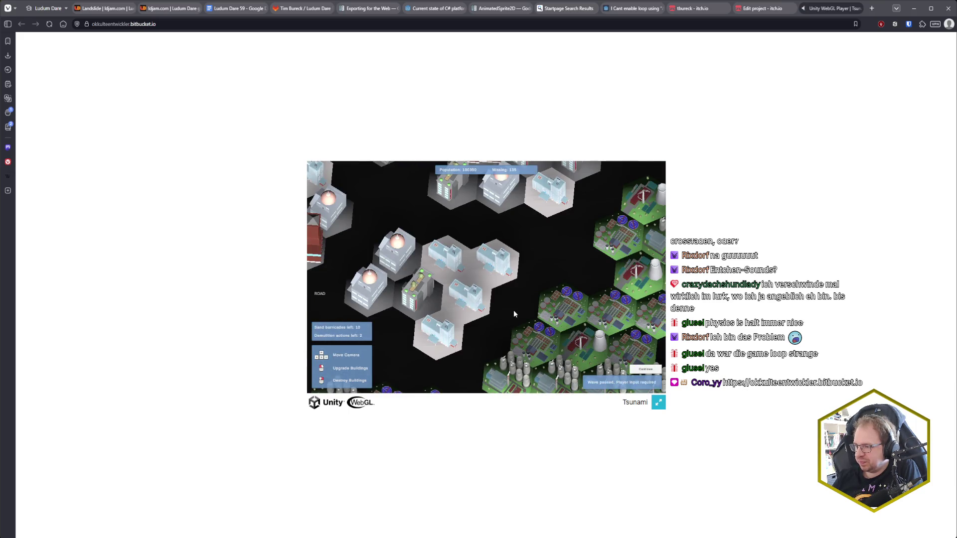
key(s)
key(w)
key(s)
scroll(down, 3)
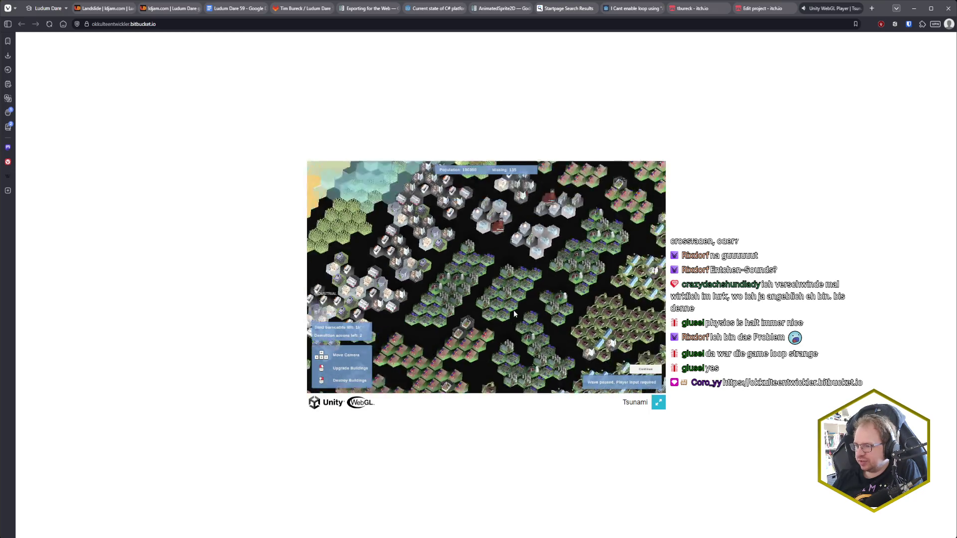
scroll(up, 3)
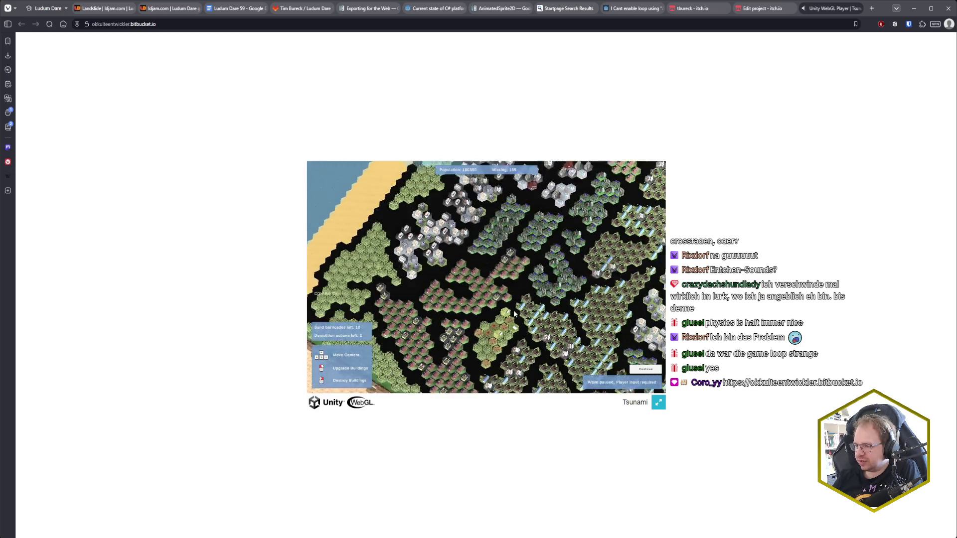
Step: Pan east past the stadium toward the coast, sand and sea, then back over the housing
key(d)
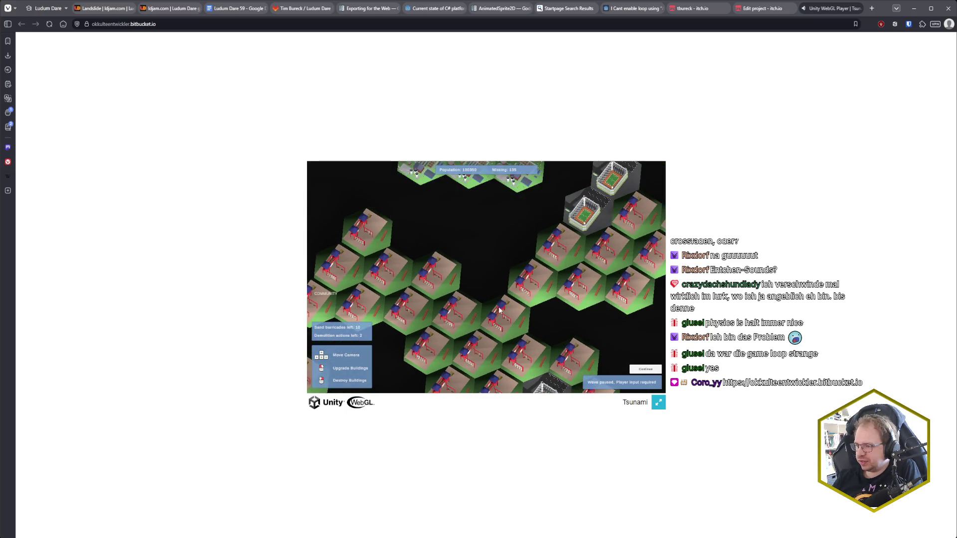
key(d)
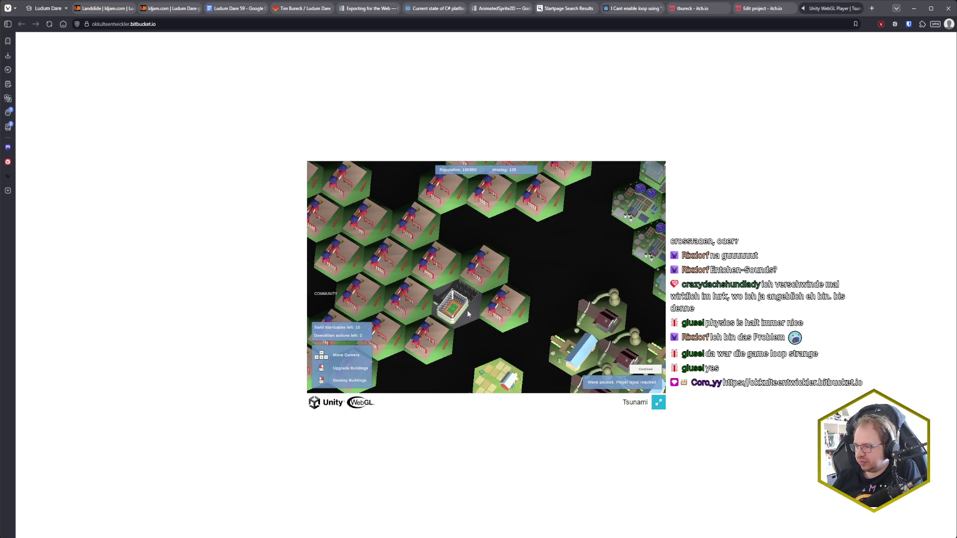
key(w)
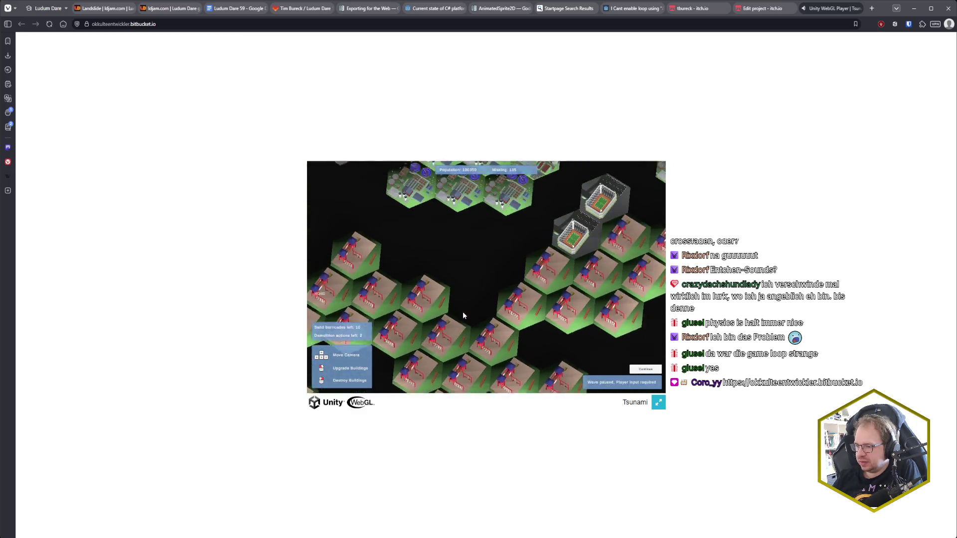
key(s)
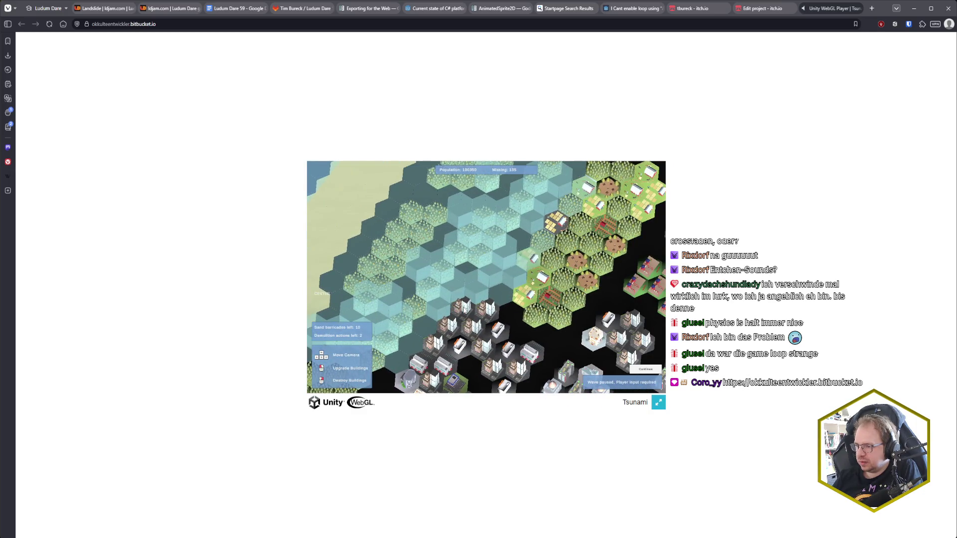
scroll(up, 3)
key(s)
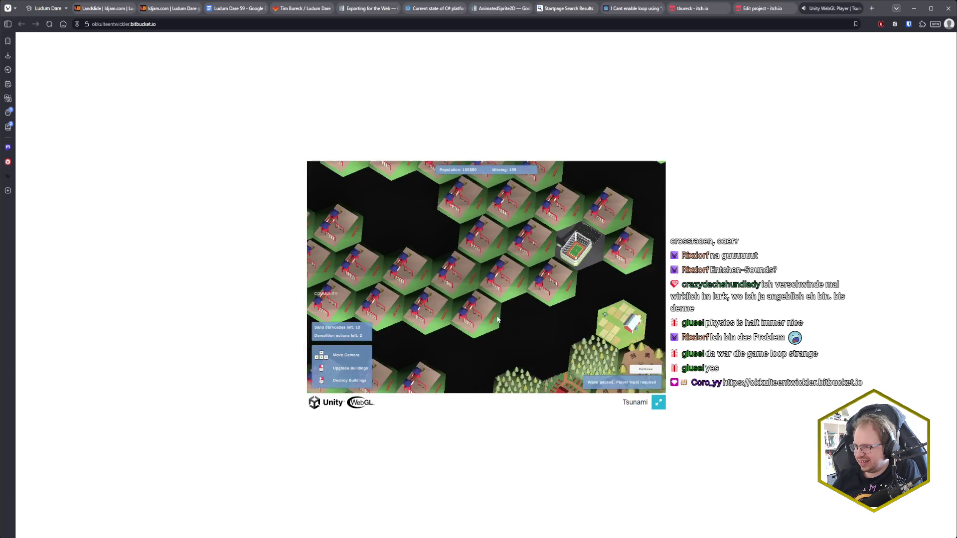
key(d)
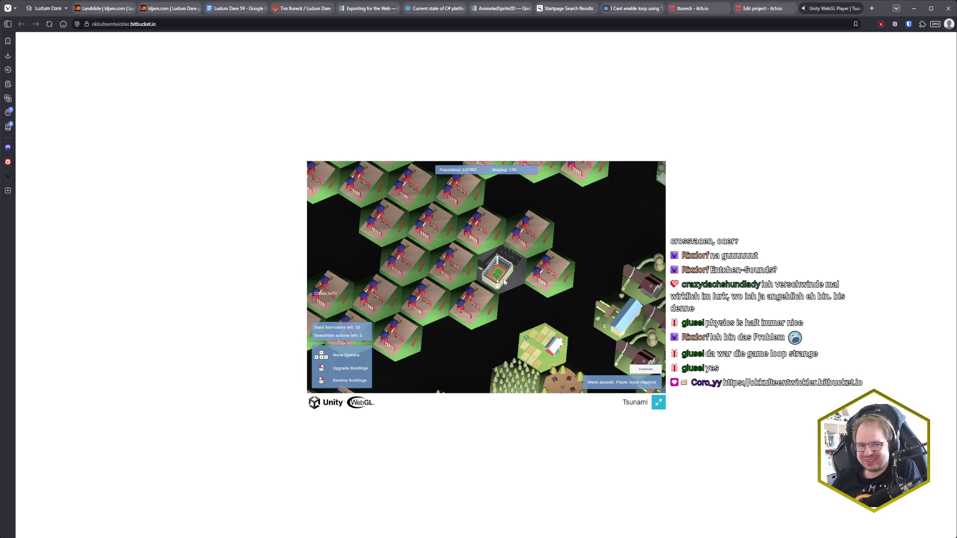
Step: Tour the industrial, official, residential, commercial and road districts out to the farmland until the wave pauses
key(w)
key(d)
key(s)
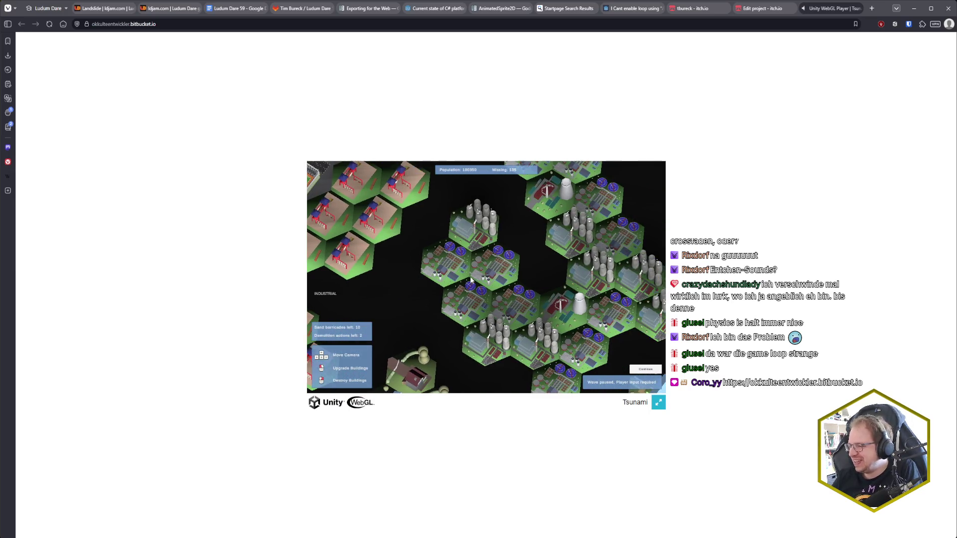
key(w)
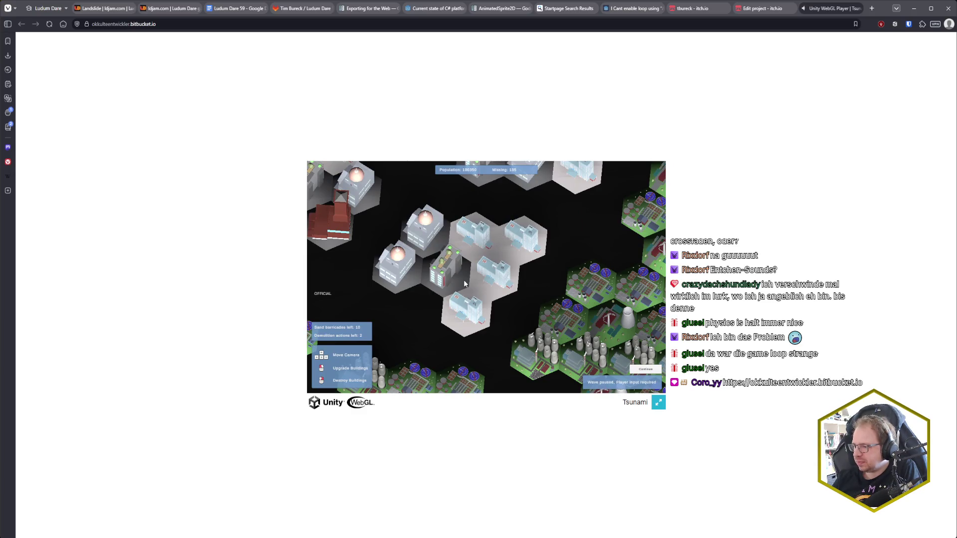
key(s)
key(s)
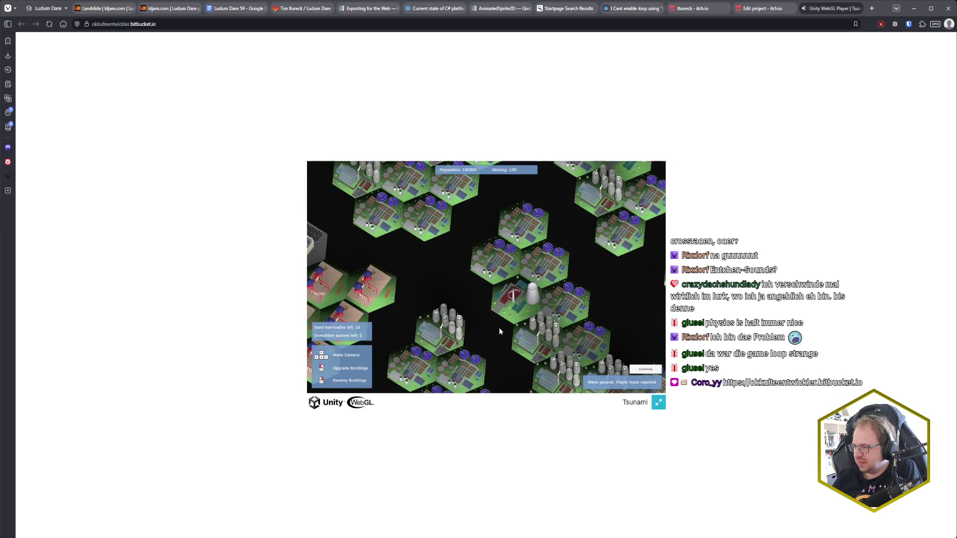
key(s)
key(s)
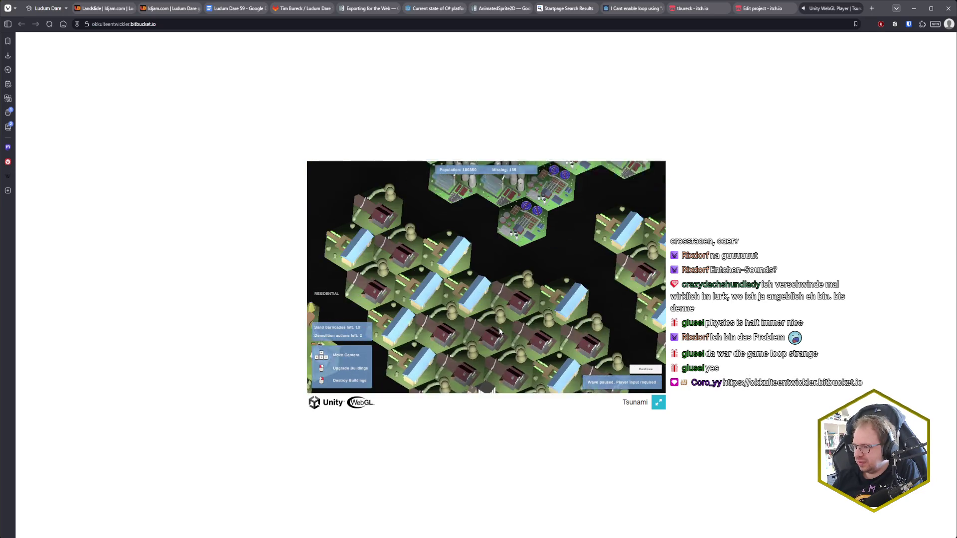
key(s)
key(s)
key(s)
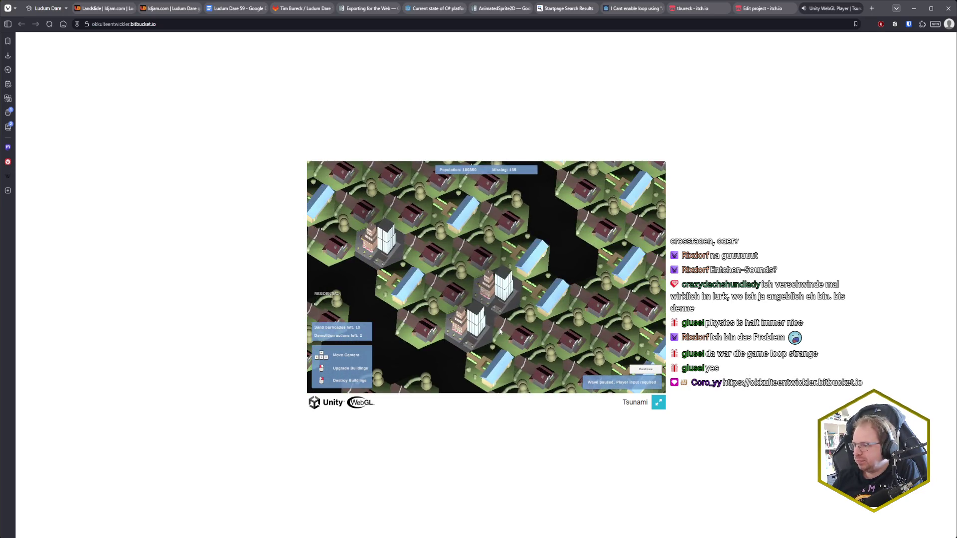
key(s)
key(s)
key(s)
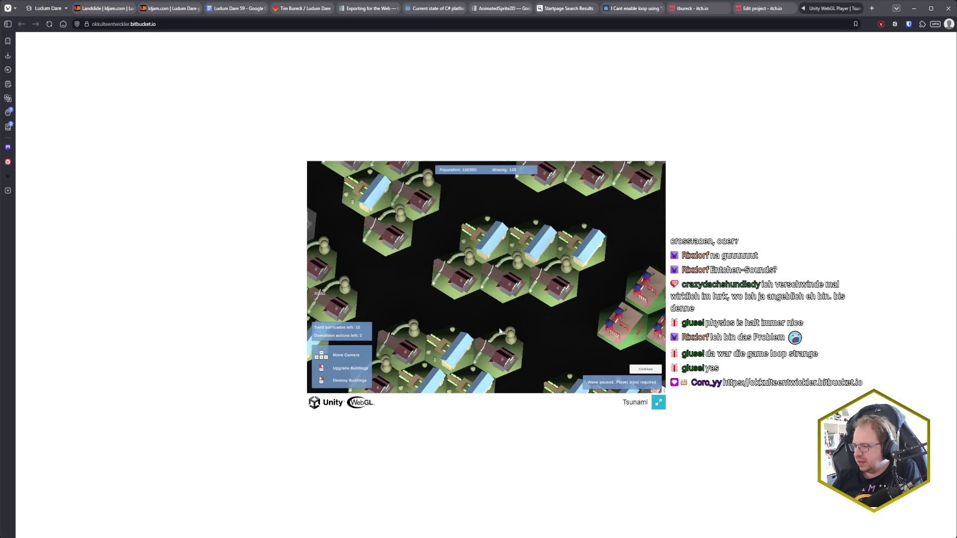
key(s)
key(s)
key(s)
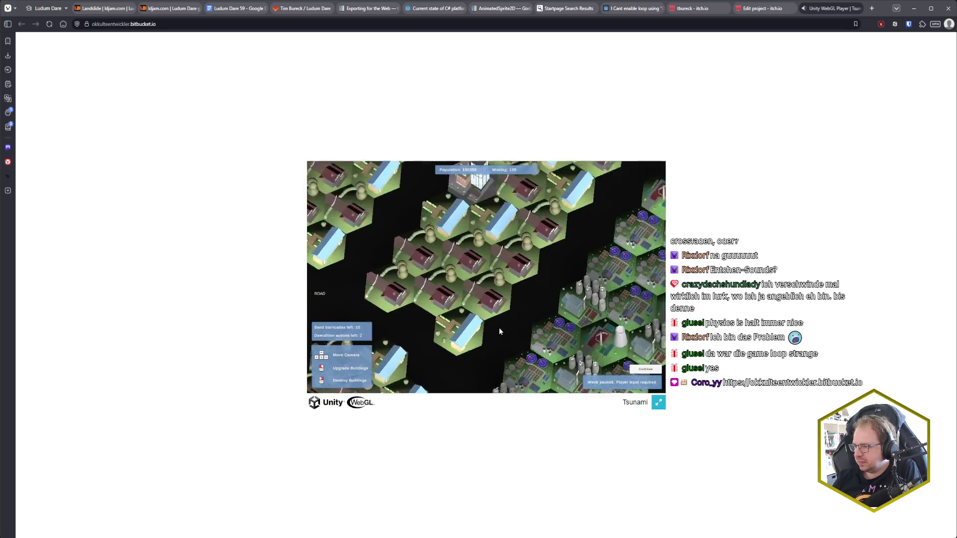
key(s)
key(s)
key(s)
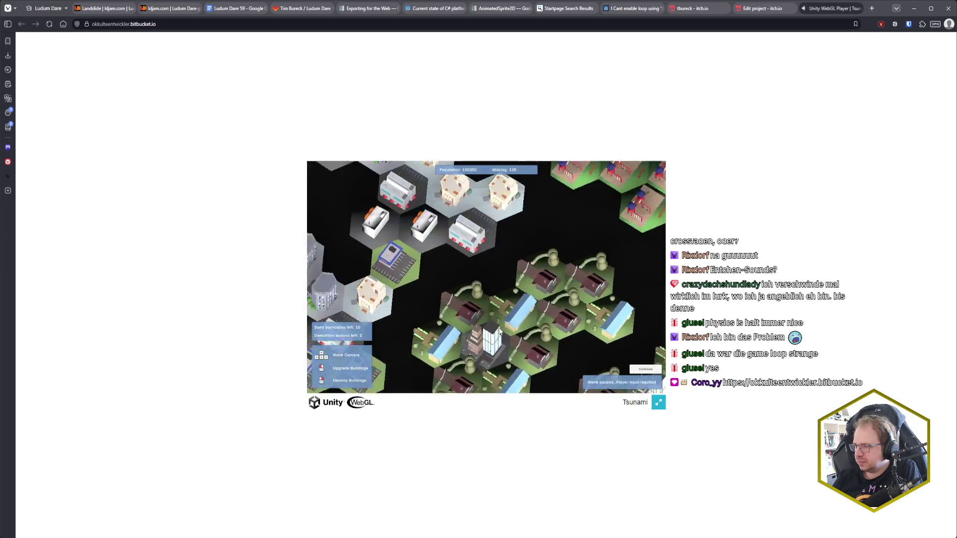
key(s)
key(s)
key(s)
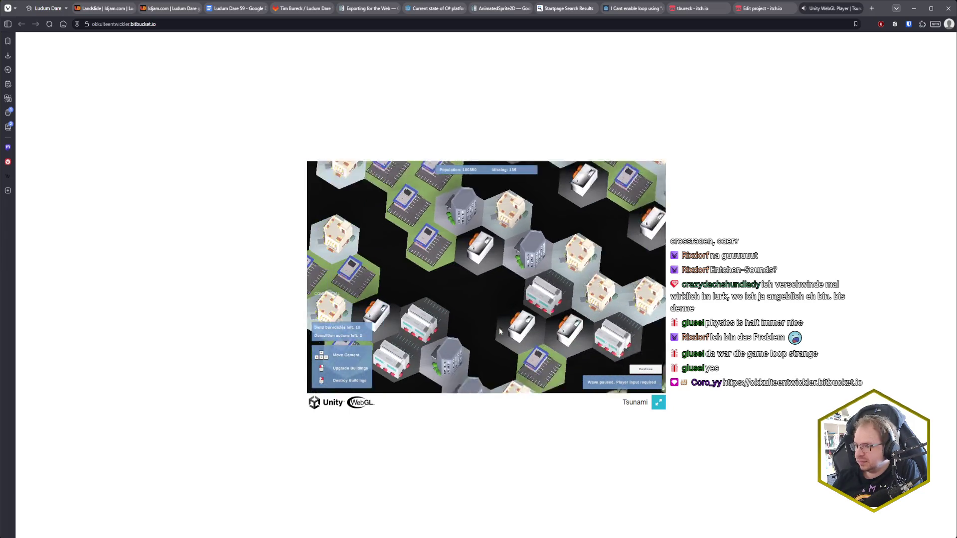
key(s)
key(s)
key(s)
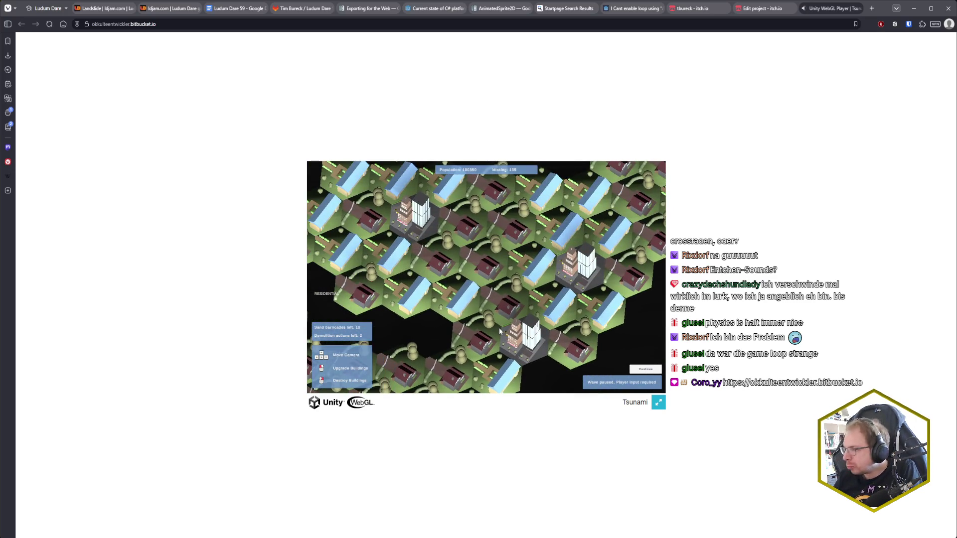
key(s)
key(s)
key(s)
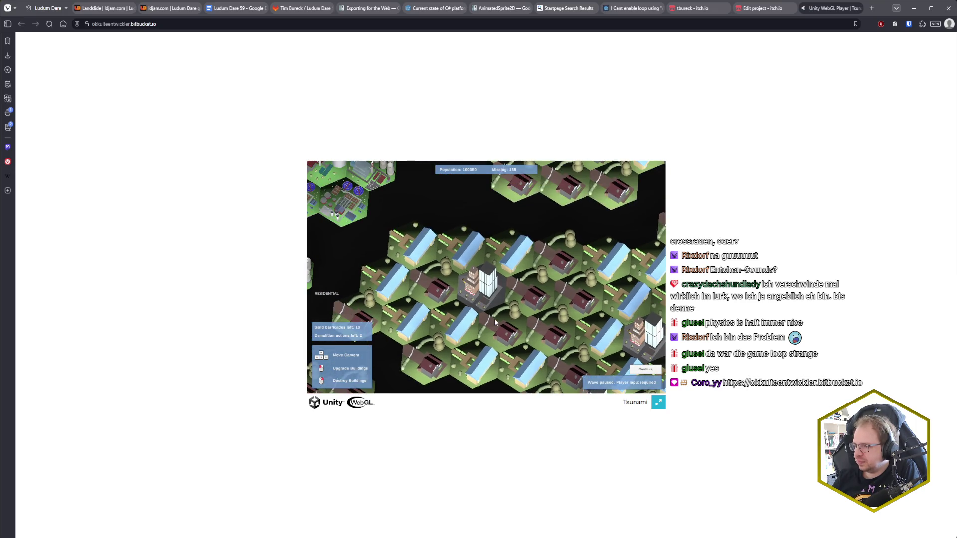
key(s)
key(s)
key(s)
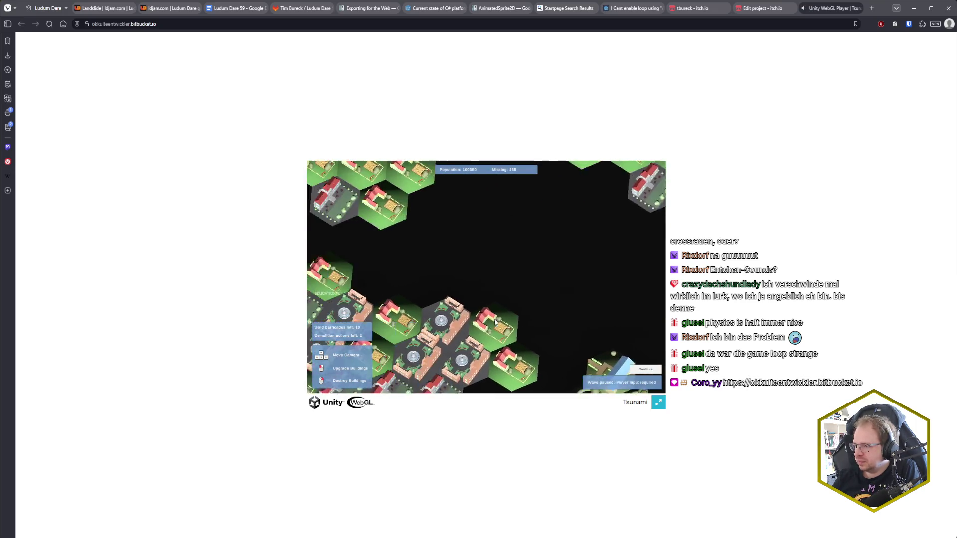
key(s)
key(s)
key(s)
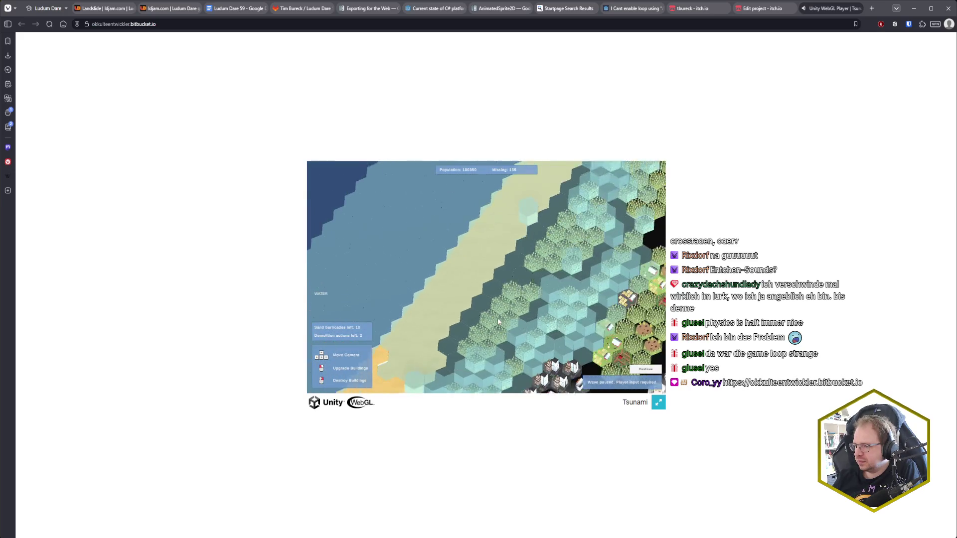
key(d)
key(d)
key(d)
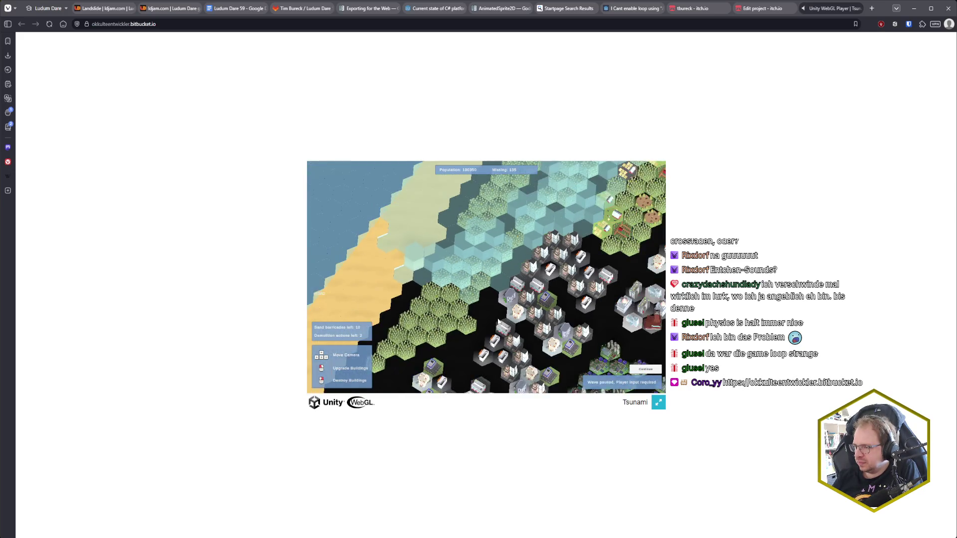
scroll(up, 3)
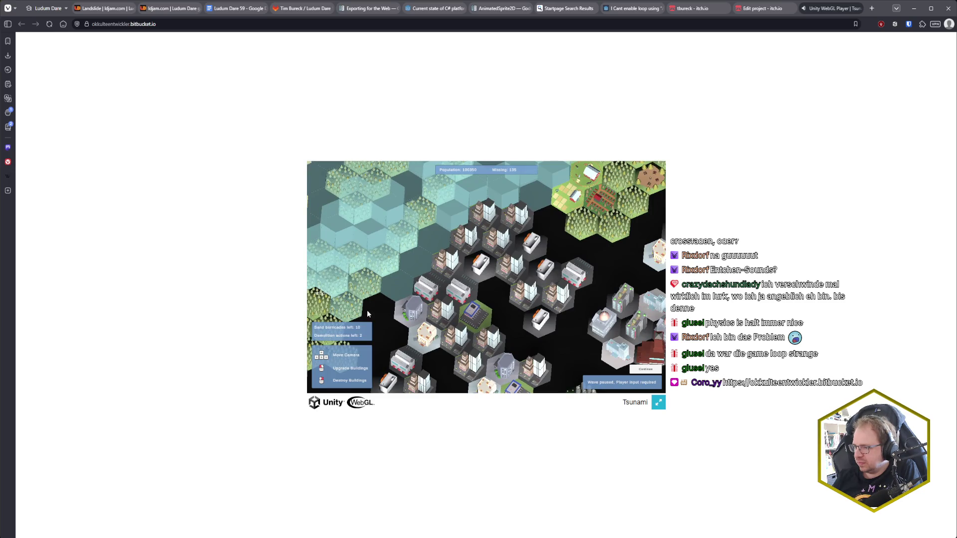
Step: Place the first four sand barricades near the buildings, the forest edge and the farmland
click(368, 314)
click(531, 256)
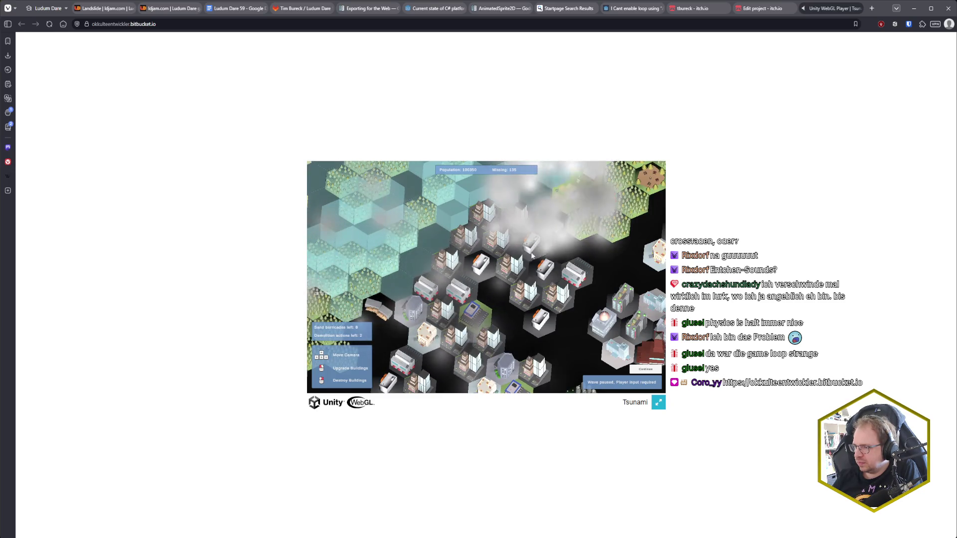
scroll(down, 3)
key(d)
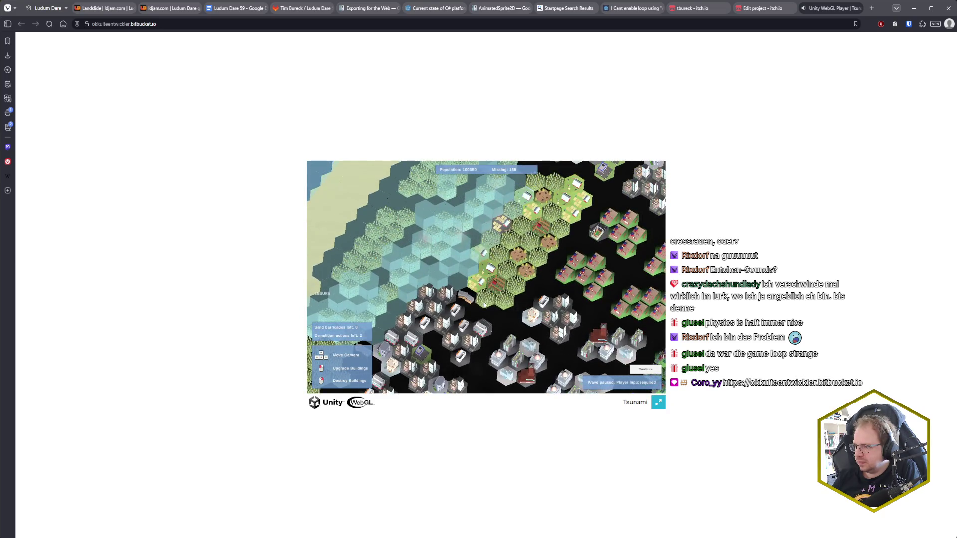
click(471, 313)
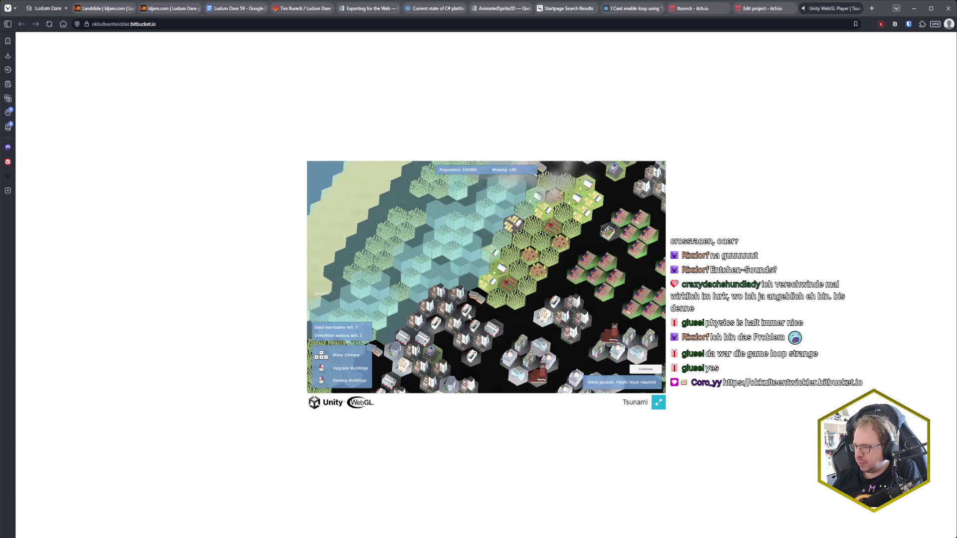
scroll(up, 3)
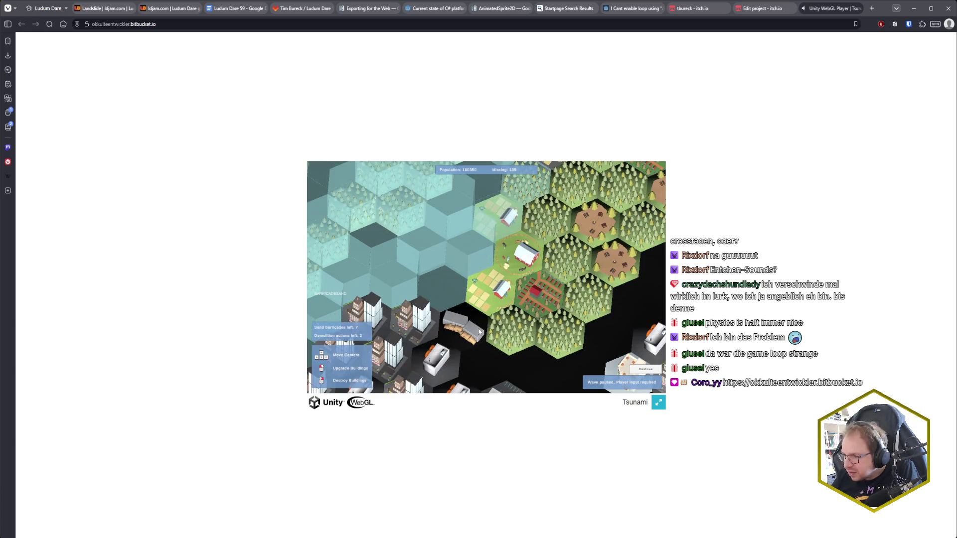
scroll(down, 3)
scroll(down, 3)
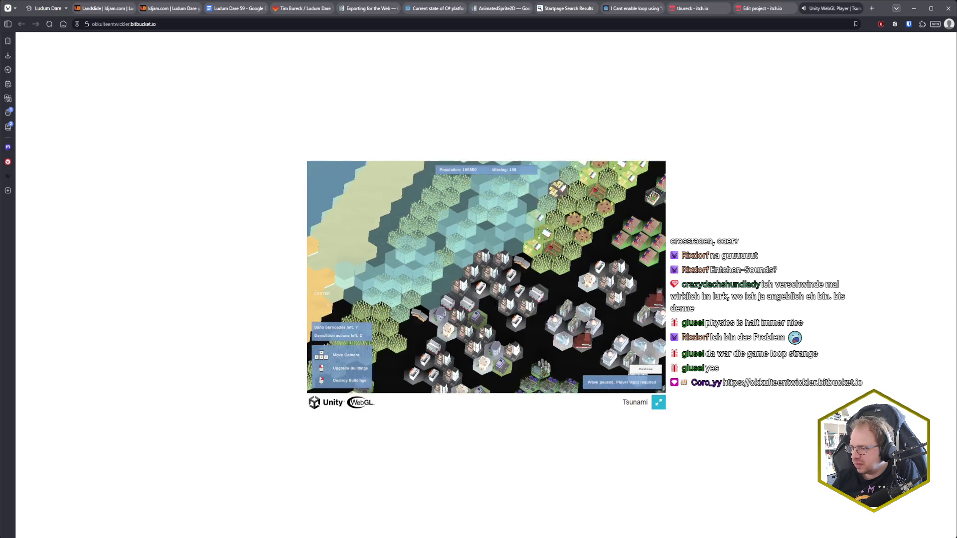
click(448, 313)
Step: Drop the remaining sand barricades among the city hexes until none are left, then close the game tab
key(Right)
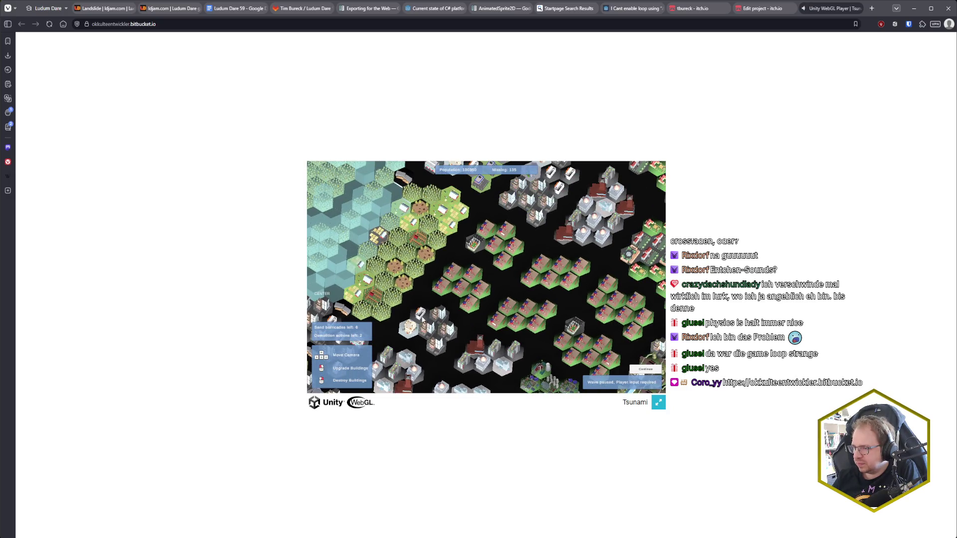
key(Up)
key(Up)
click(412, 204)
key(Left)
key(Up)
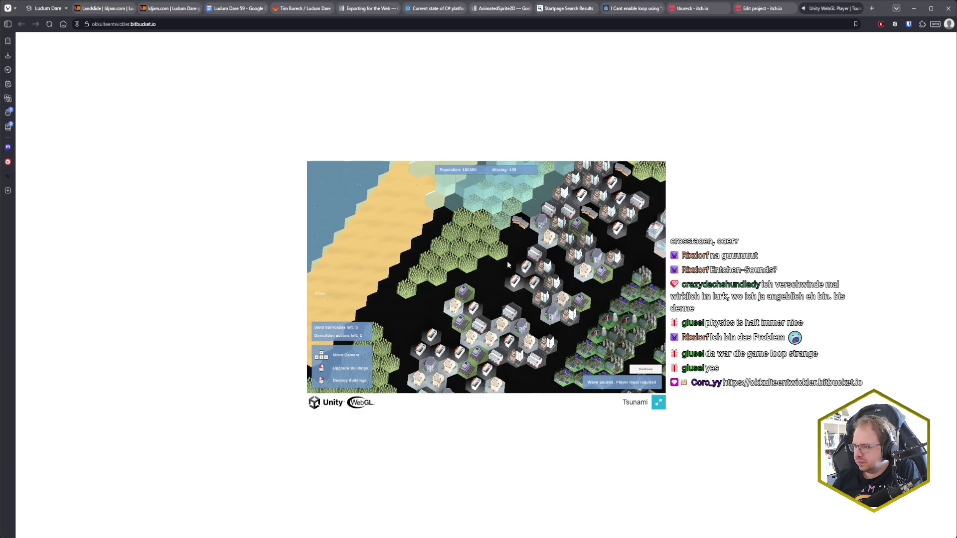
click(513, 238)
key(Up)
key(Right)
key(Right)
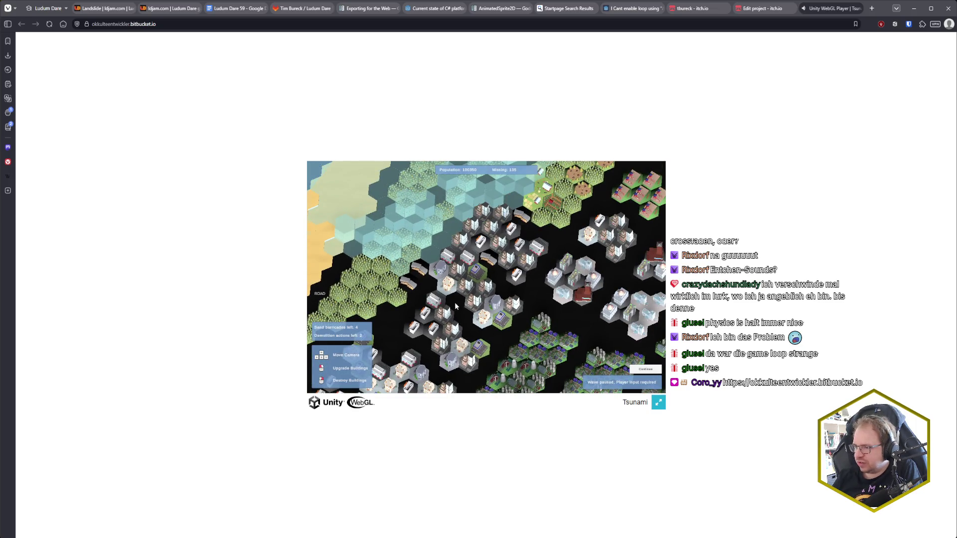
scroll(up, 3)
click(471, 297)
click(483, 302)
click(504, 250)
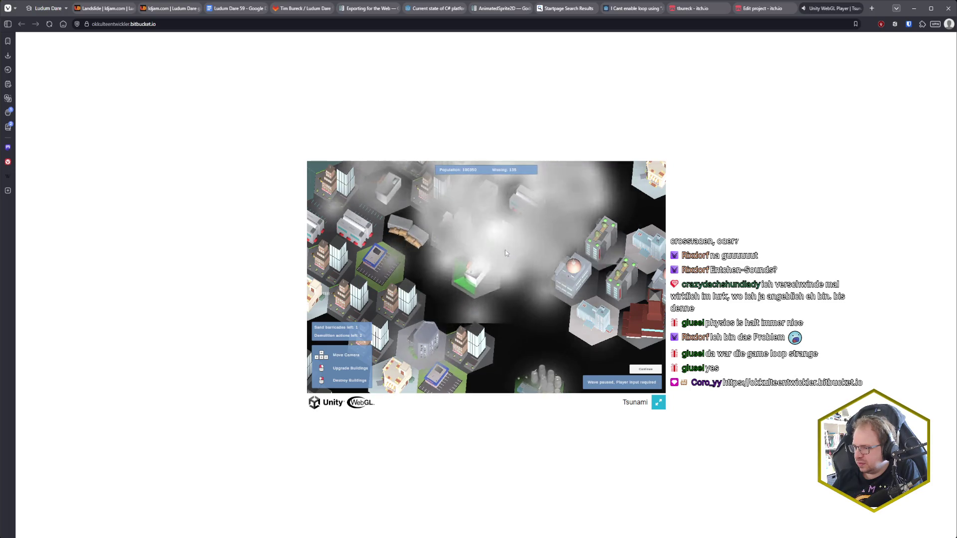
click(468, 237)
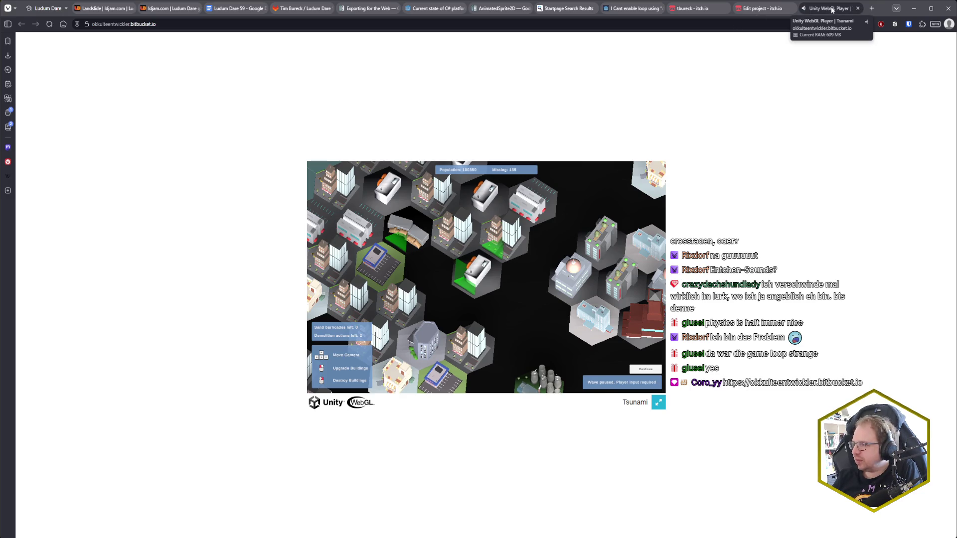
middle_click(831, 10)
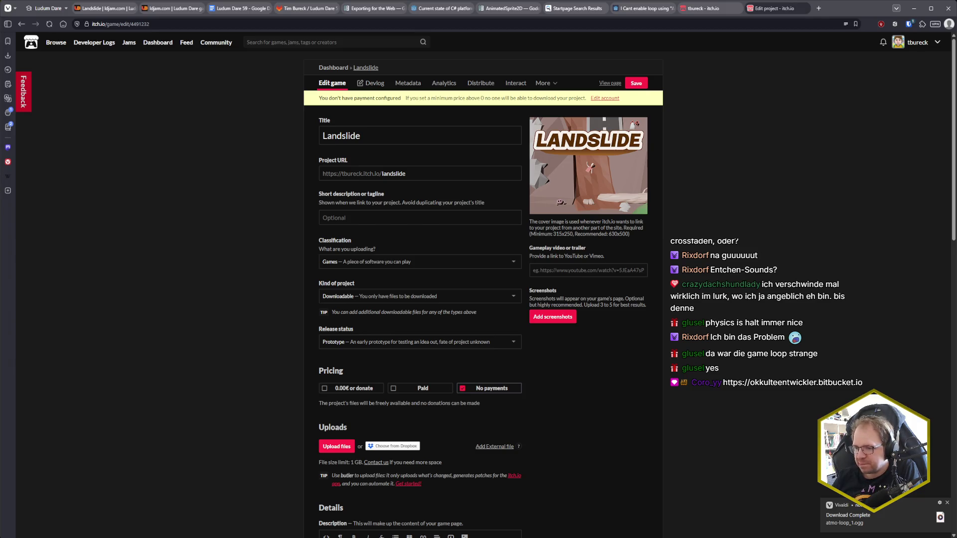
Step: Switch back to the Godot editor with Alt+Tab
key(alt+Tab)
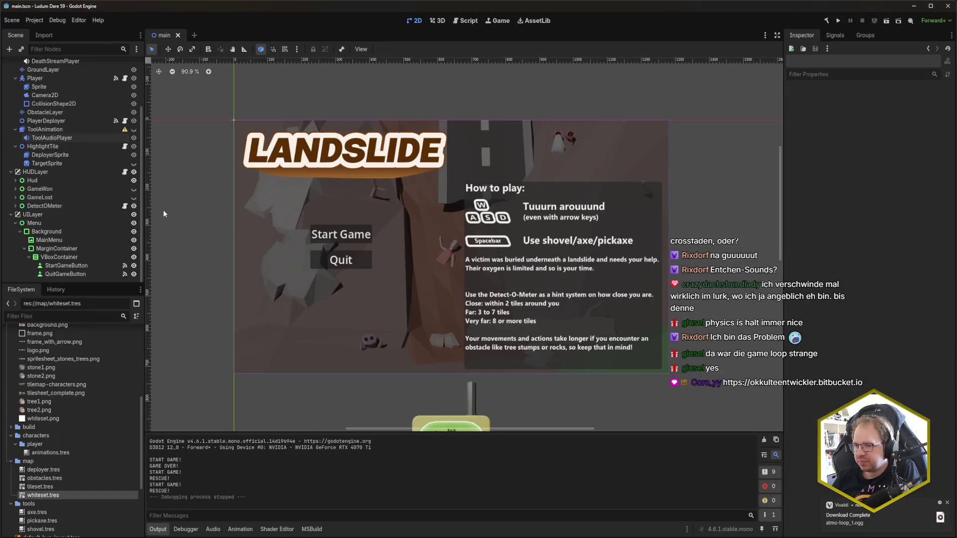
Step: Create an AudioStreamPlayer child of Game, move it to the top of the tree, and save the scene
scroll(up, 3)
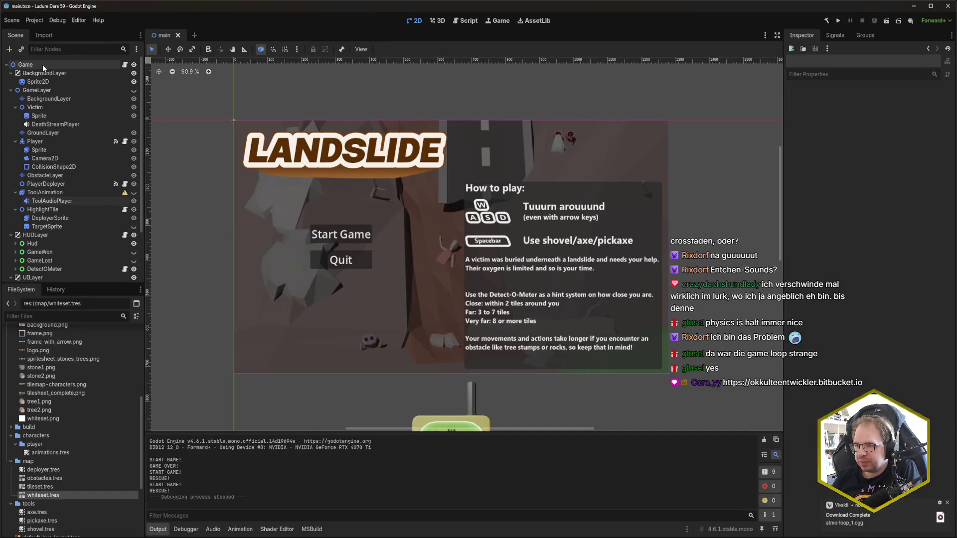
right_click(43, 64)
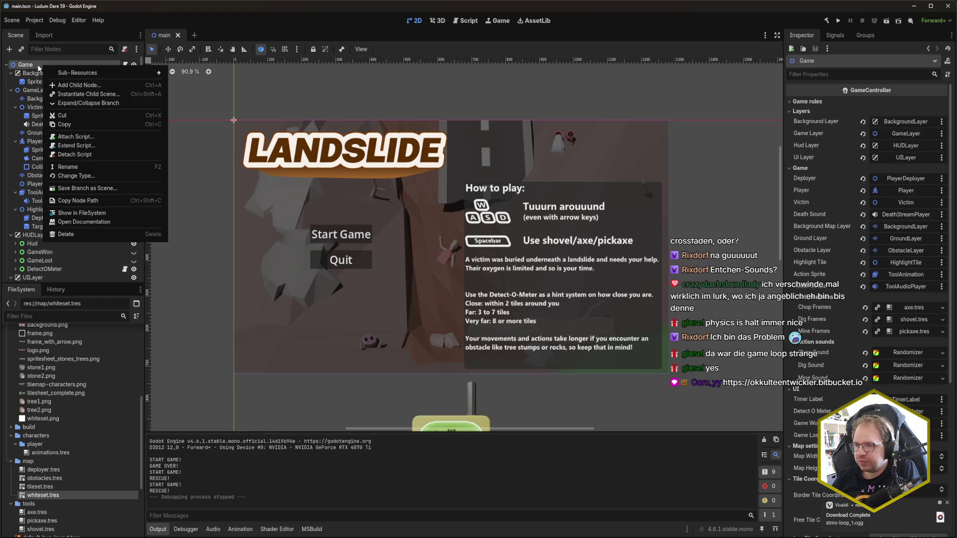
key(ctrl+a)
text(audiostream)
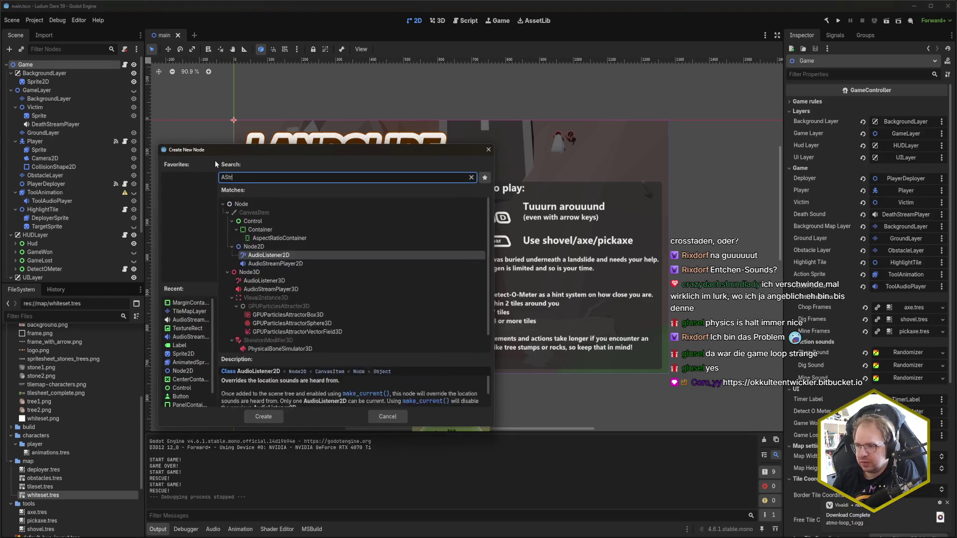
key(Return)
key(ctrl+s)
drag(46, 273, 54, 70)
key(ctrl+s)
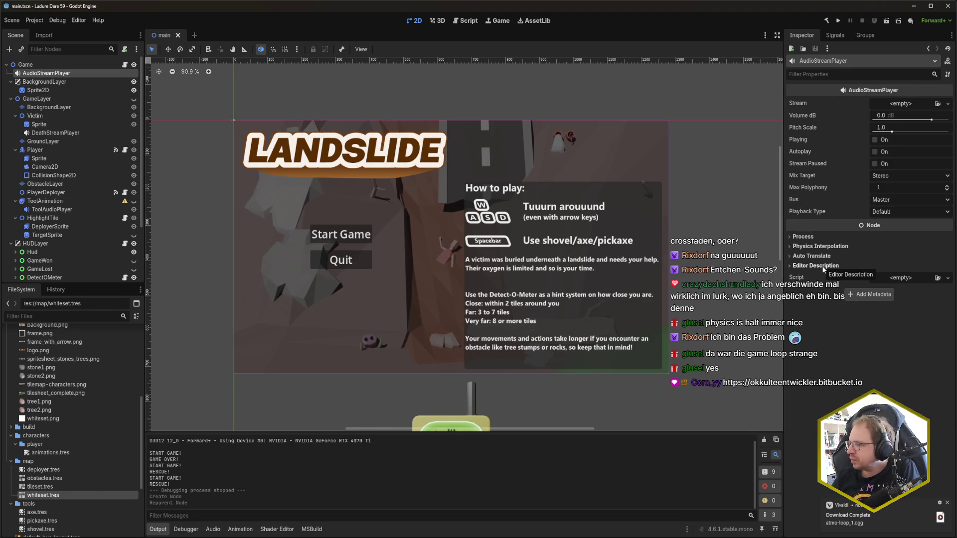
key(ctrl+s)
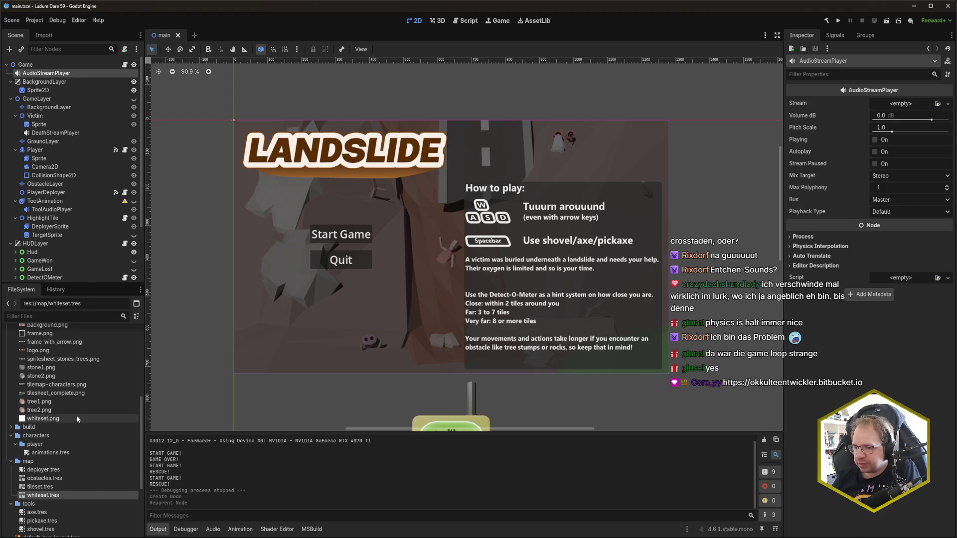
Step: Assign atmo-loop_1.ogg as the player's stream, enable Looping, preview playback, and save
scroll(up, 3)
drag(53, 384, 912, 107)
key(ctrl+s)
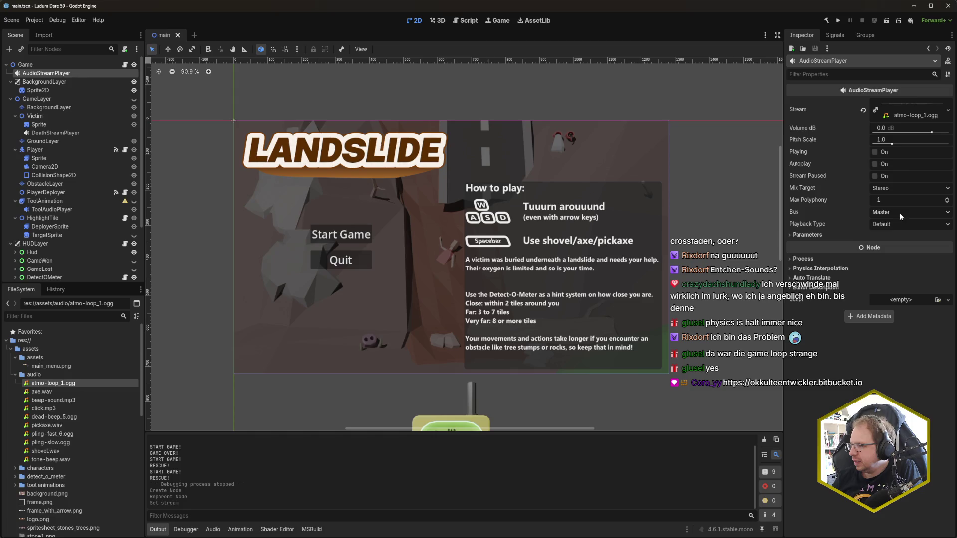
click(806, 235)
click(876, 246)
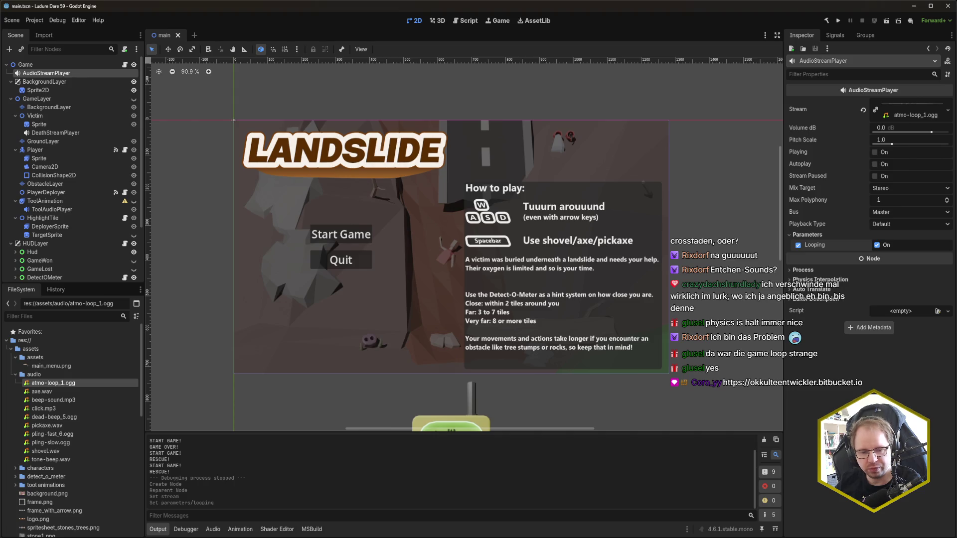
click(874, 152)
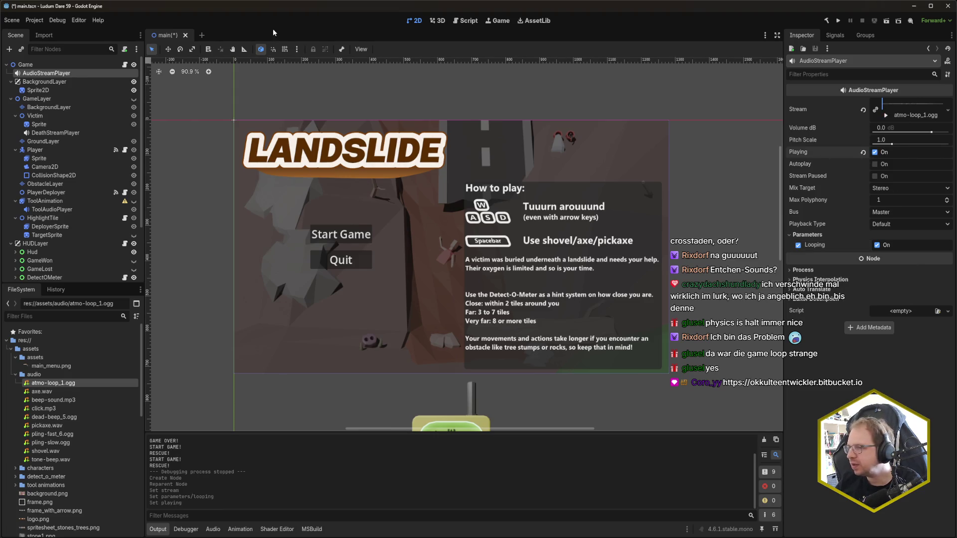
key(ctrl+s)
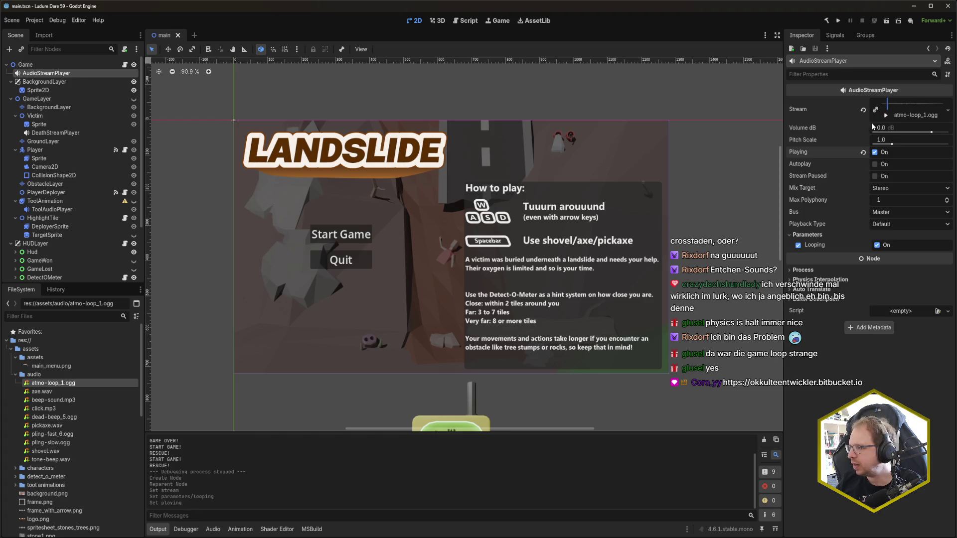
Step: Stop the preview, turn on Autoplay, and run the game with F5
click(888, 114)
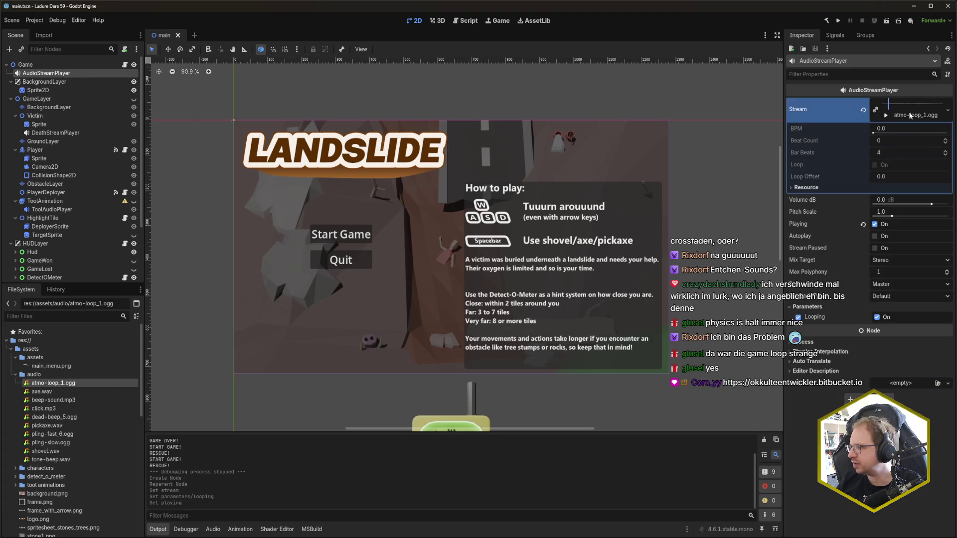
click(888, 119)
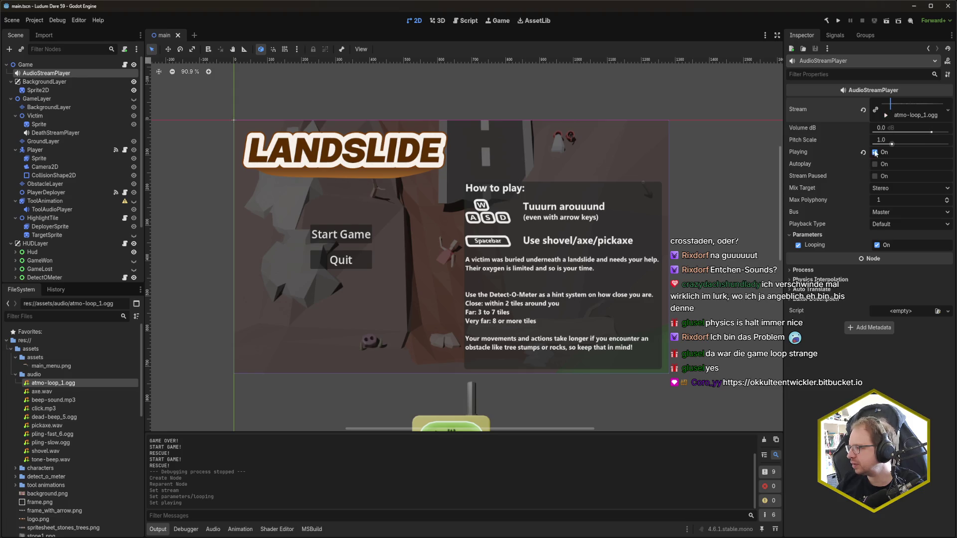
click(875, 153)
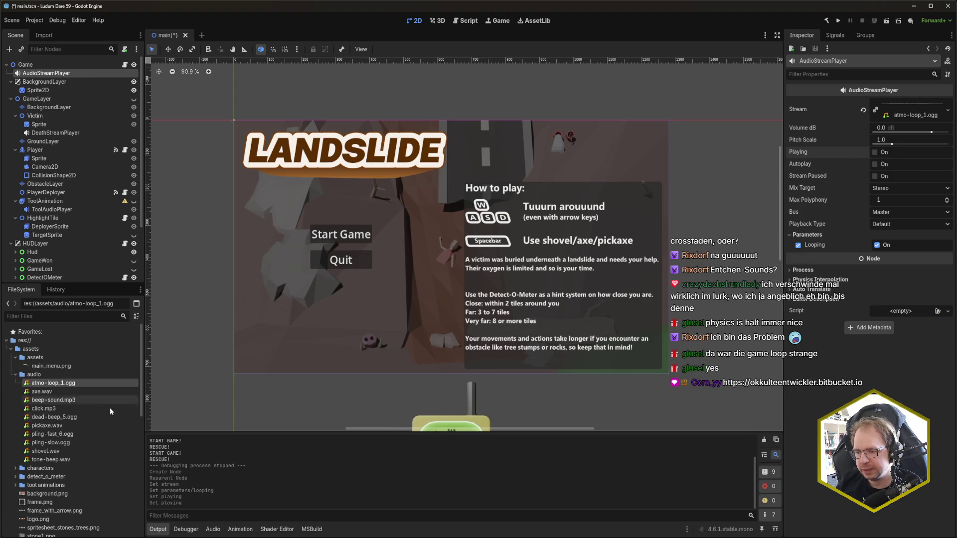
mouse_move(125, 437)
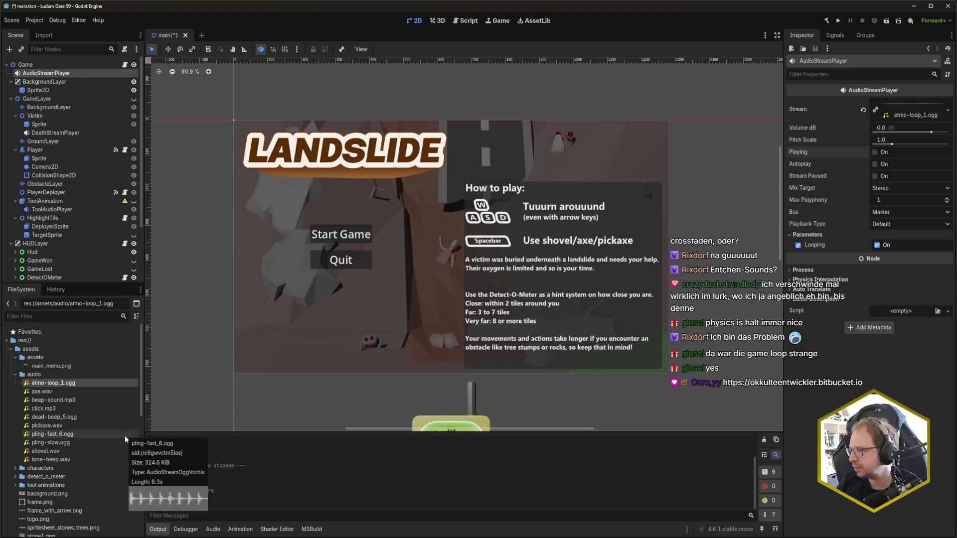
click(875, 164)
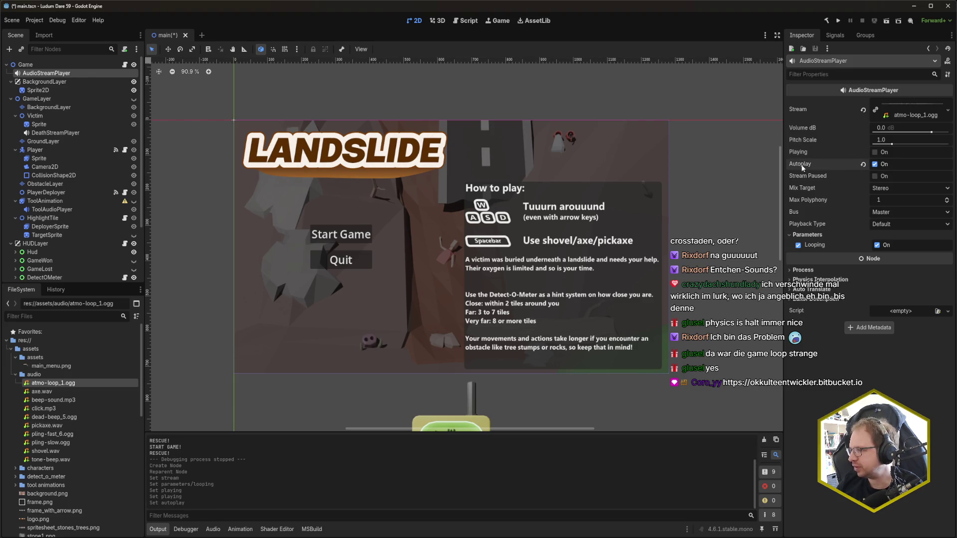
mouse_move(802, 168)
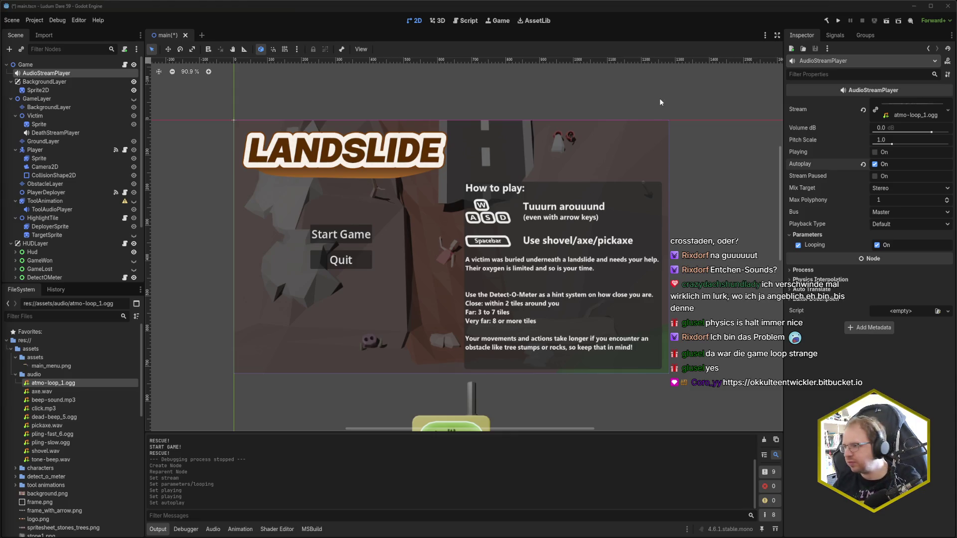
key(F5)
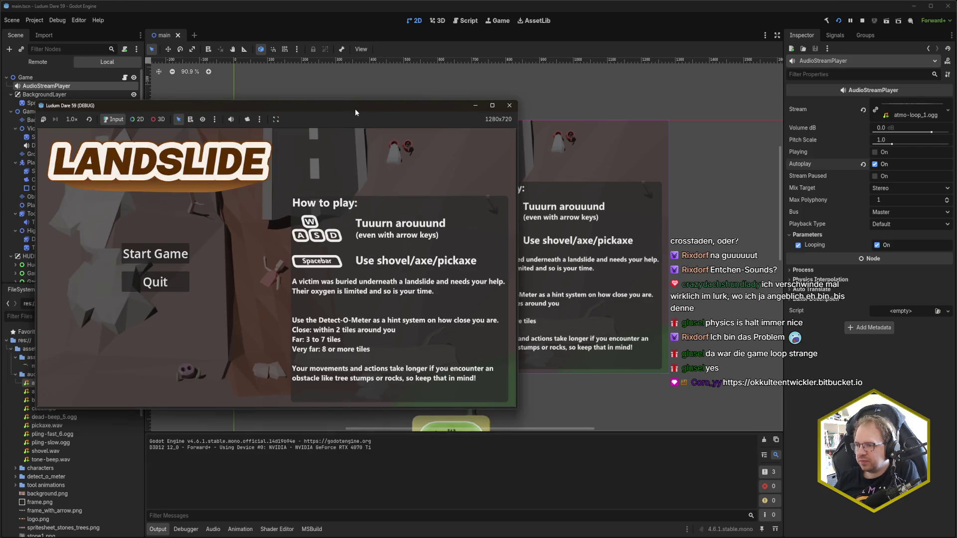
Step: Start a new game in the debug window and dig a shaft upward
drag(357, 108, 482, 111)
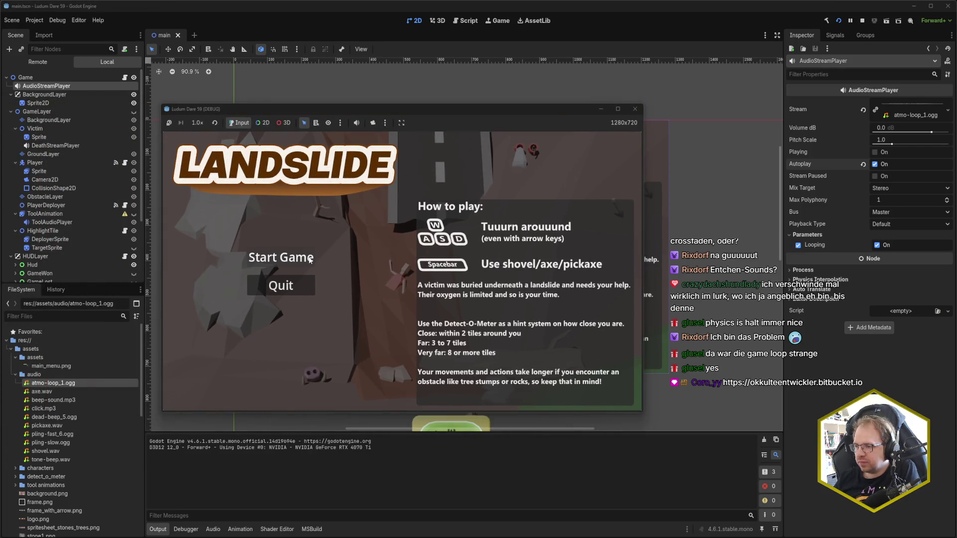
click(310, 263)
click(441, 286)
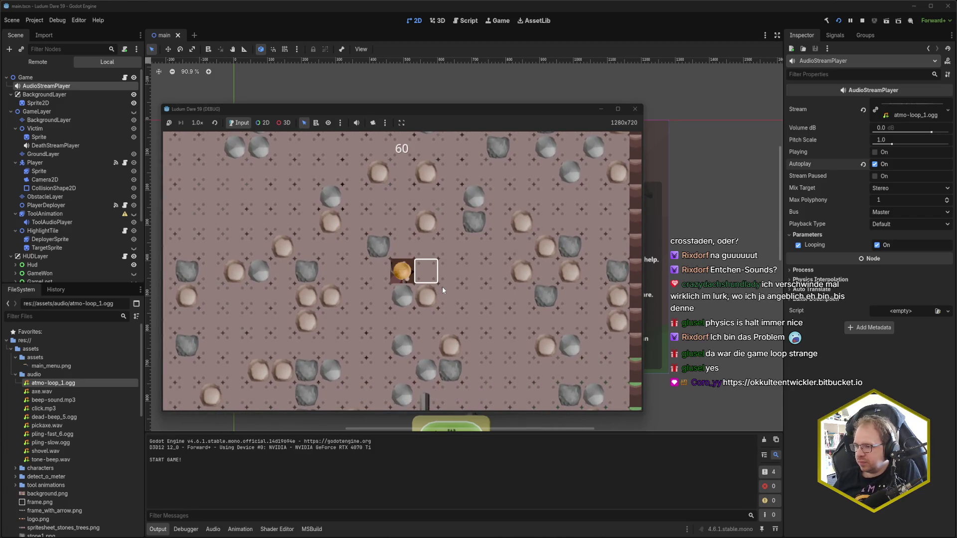
key(Up)
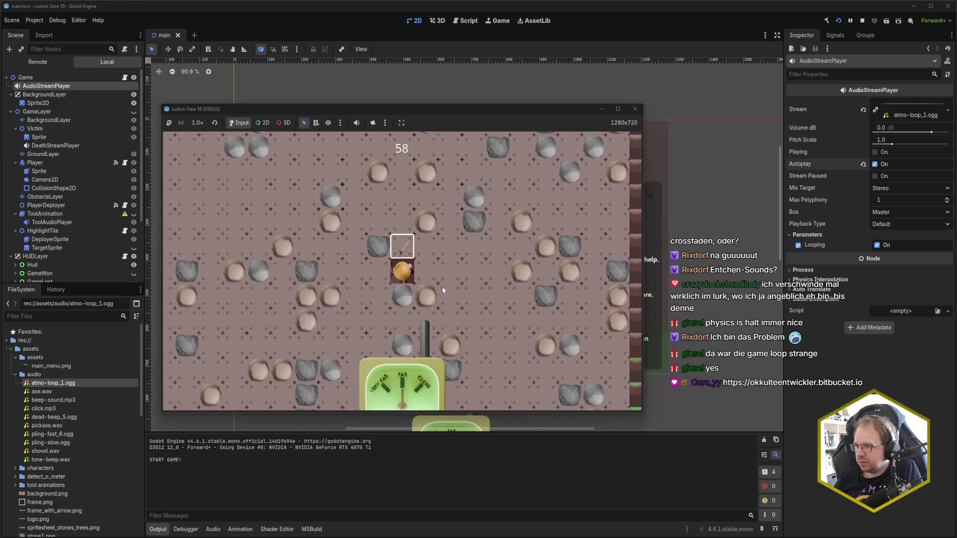
key(Up)
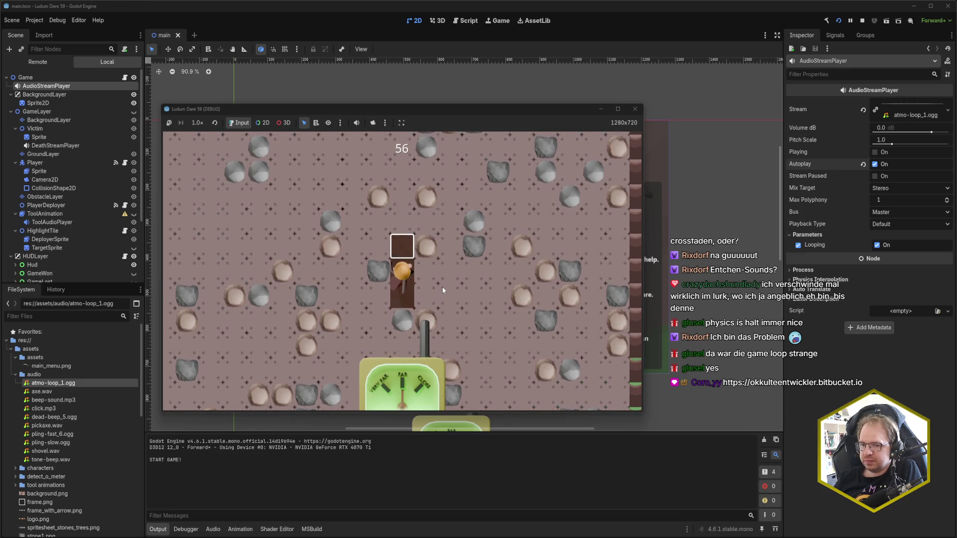
key(Up)
key(Down)
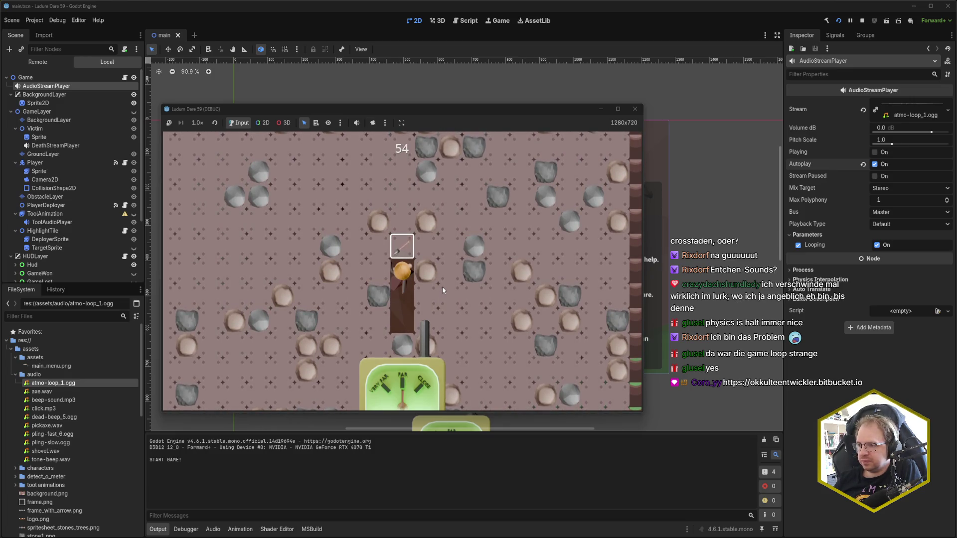
key(Up)
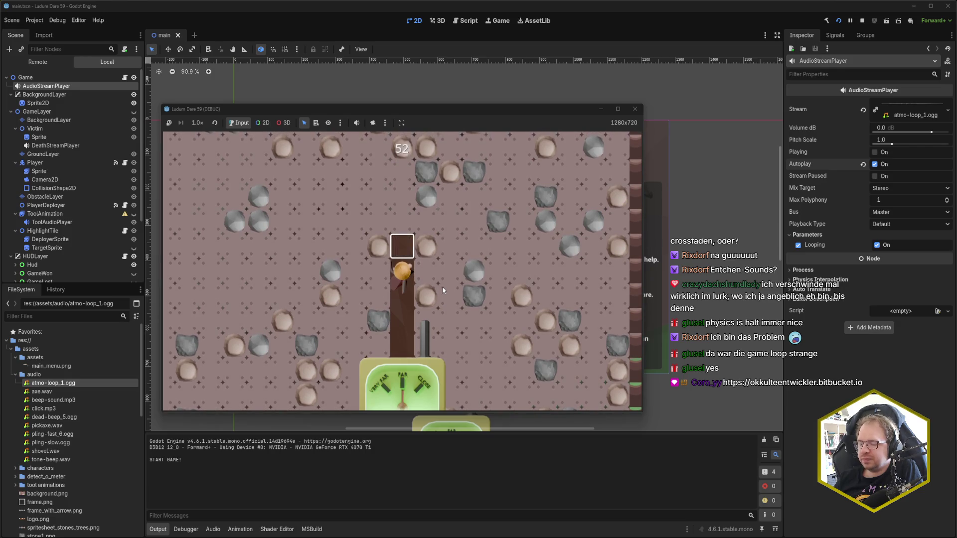
key(Up)
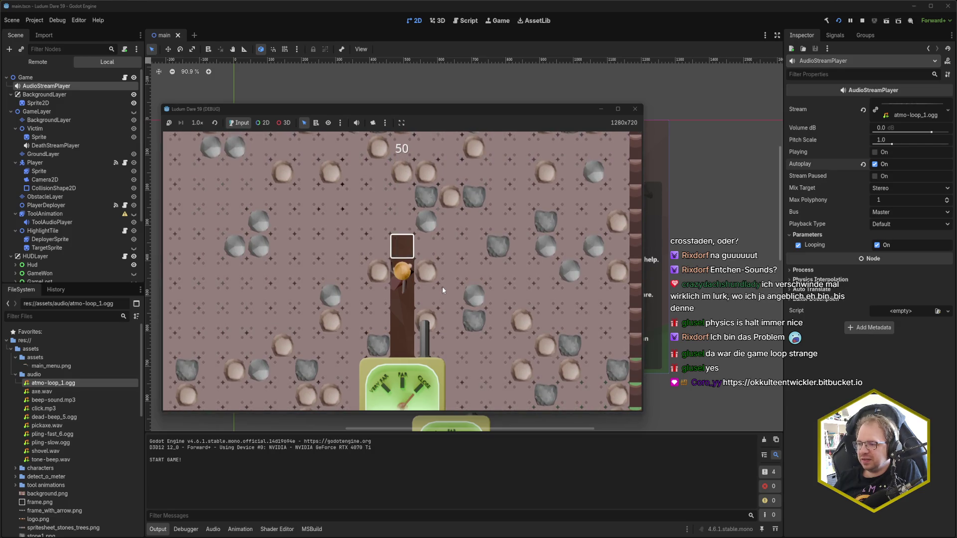
key(Up)
key(Up)
key(Up)
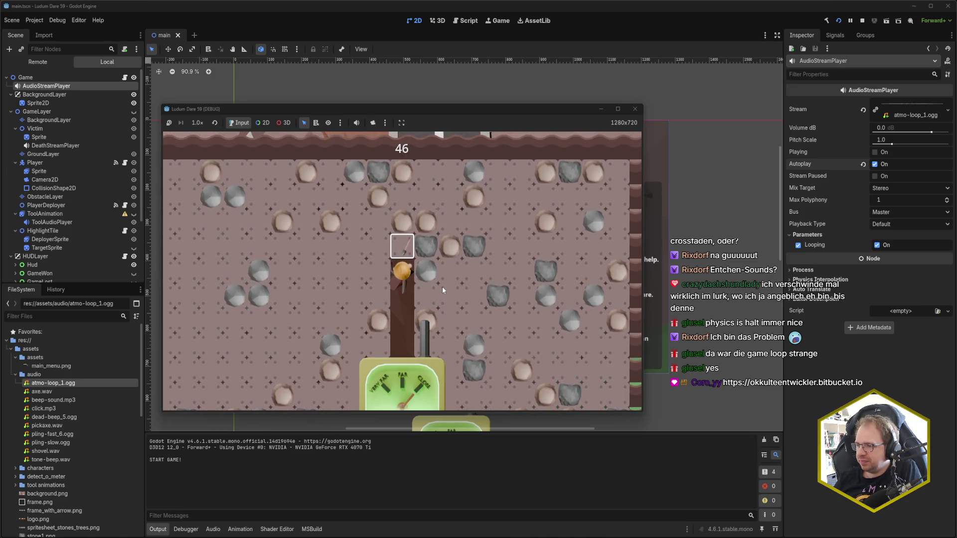
Step: Tunnel sideways and upward through the stone until reaching the lost person
key(Left)
key(Right)
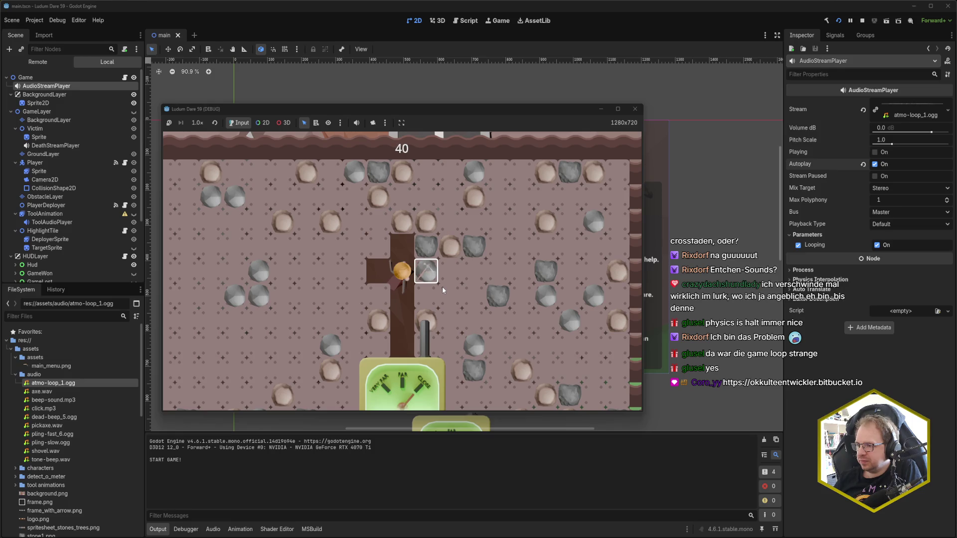
key(Up)
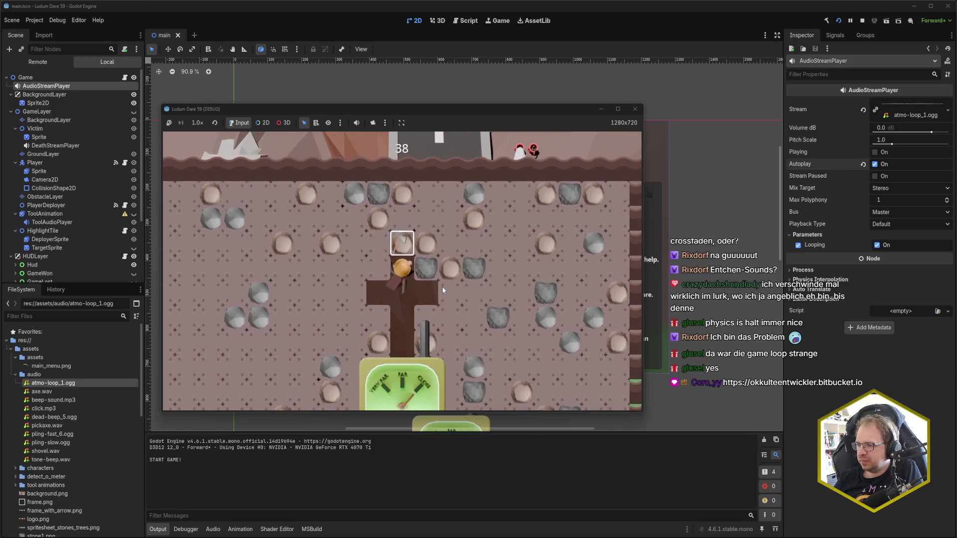
key(Up)
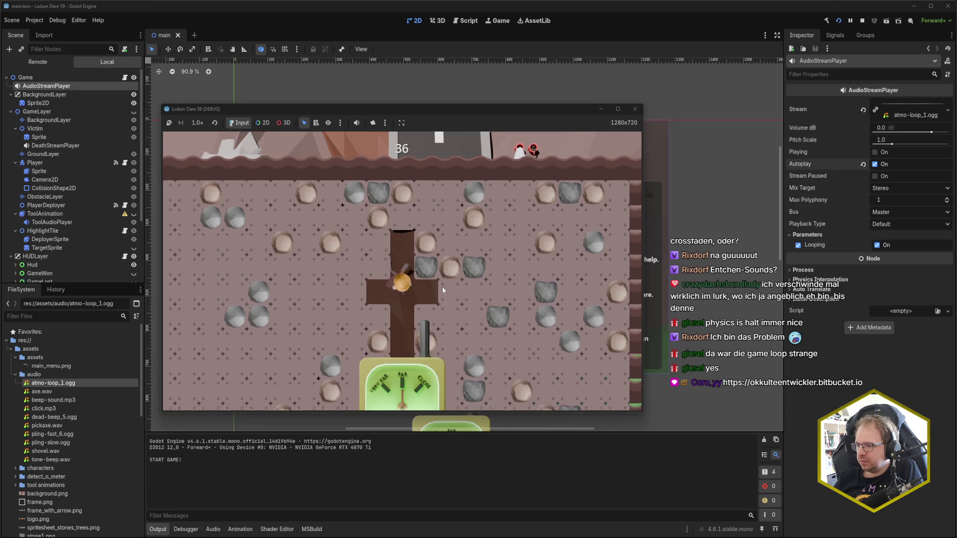
key(Up)
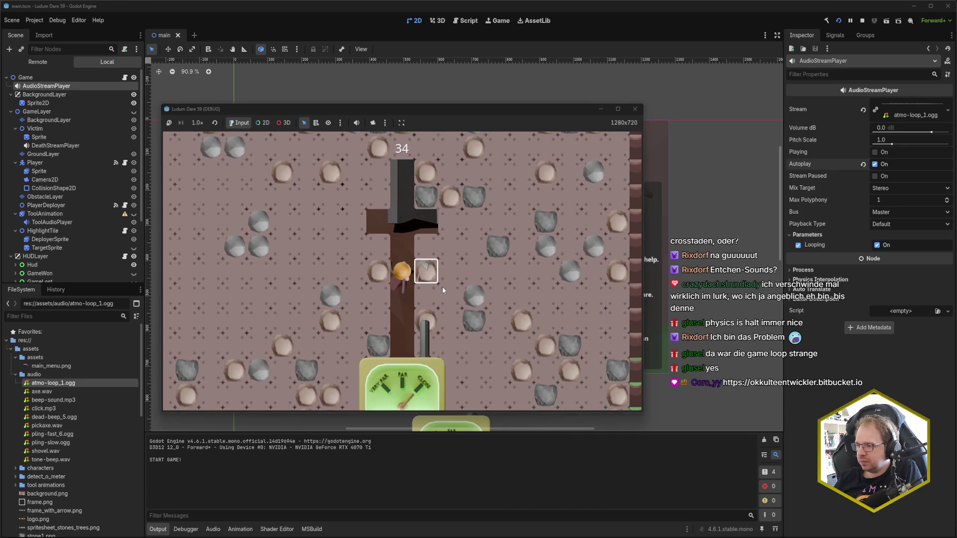
key(Up)
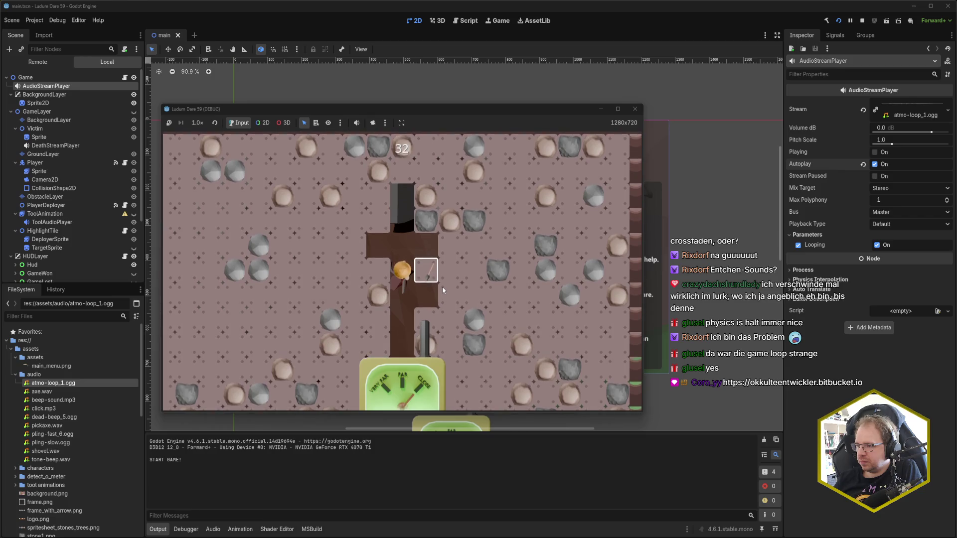
key(Right)
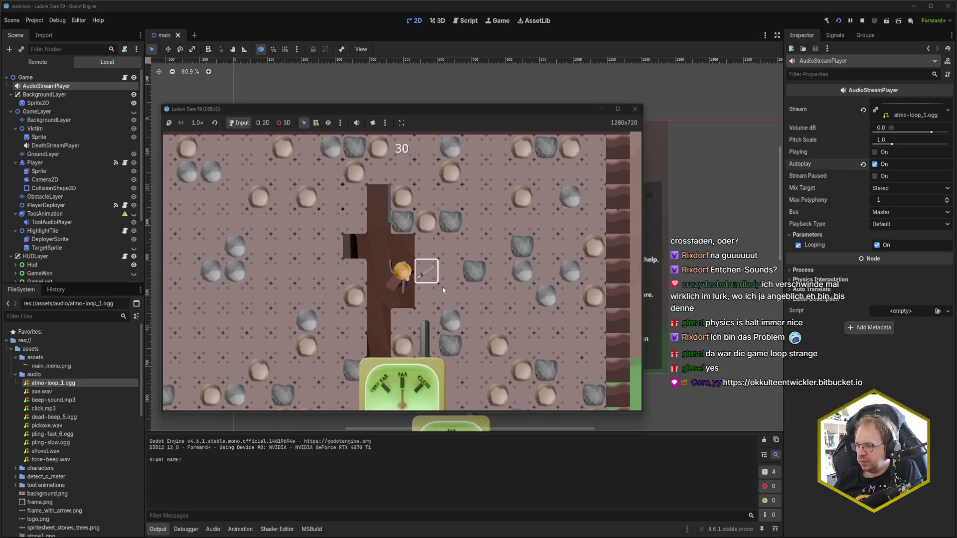
key(Left)
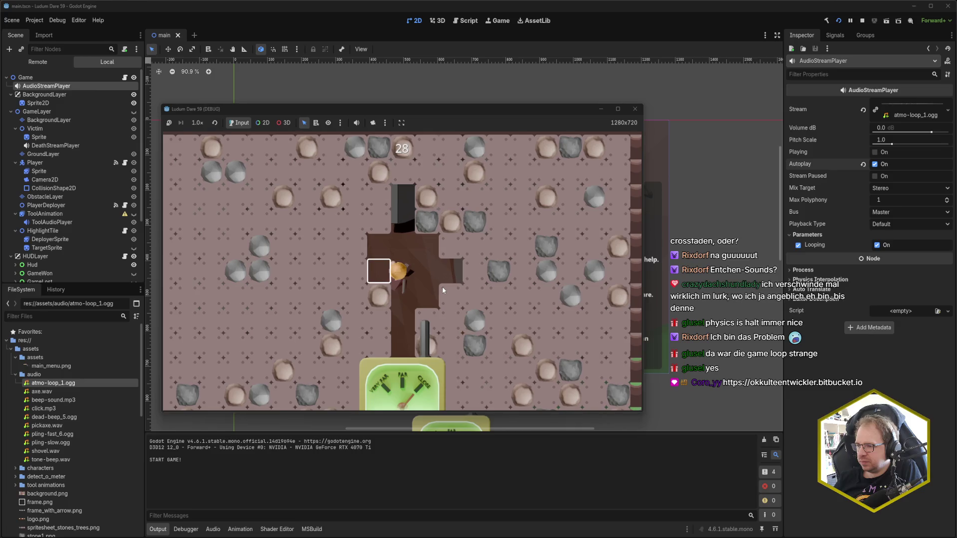
key(Up)
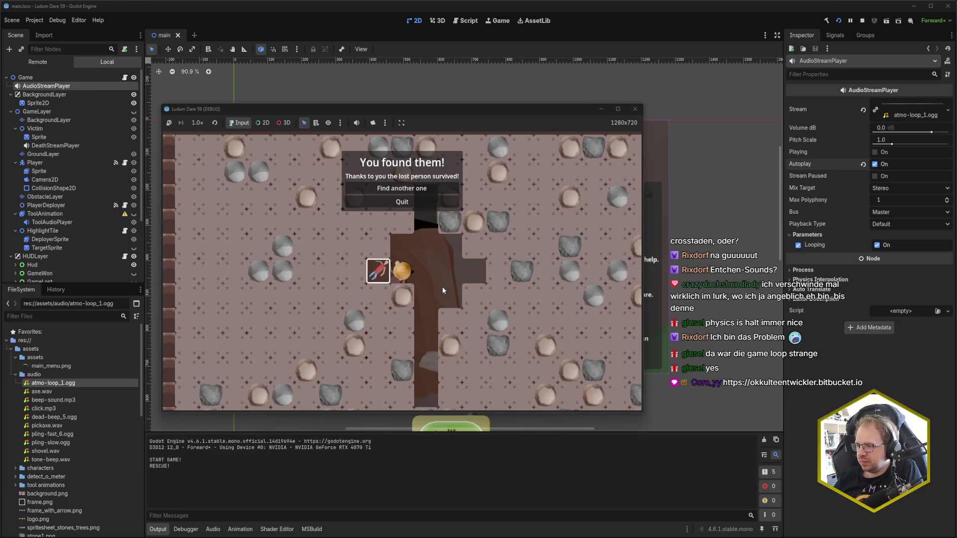
Step: Start a round with another victim and tunnel right, then upward
click(416, 189)
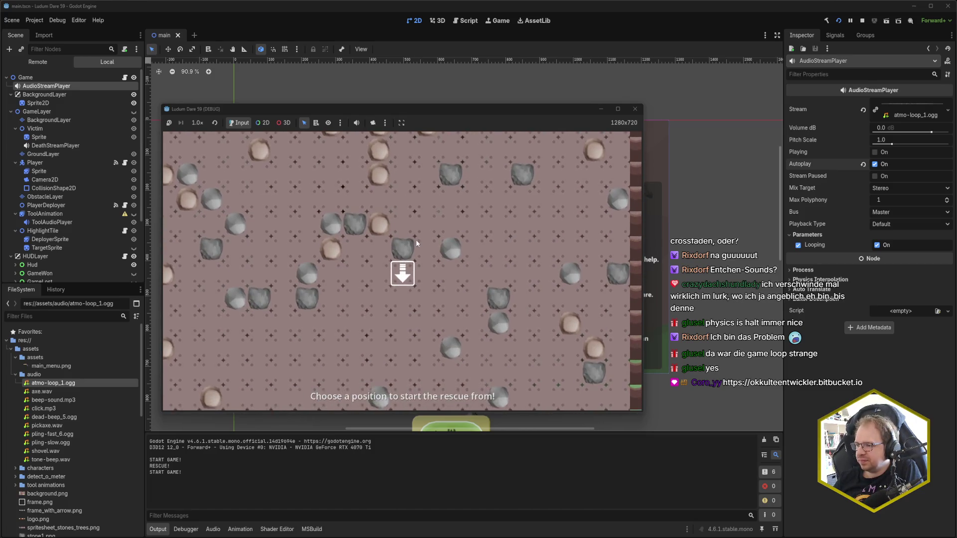
key(Right)
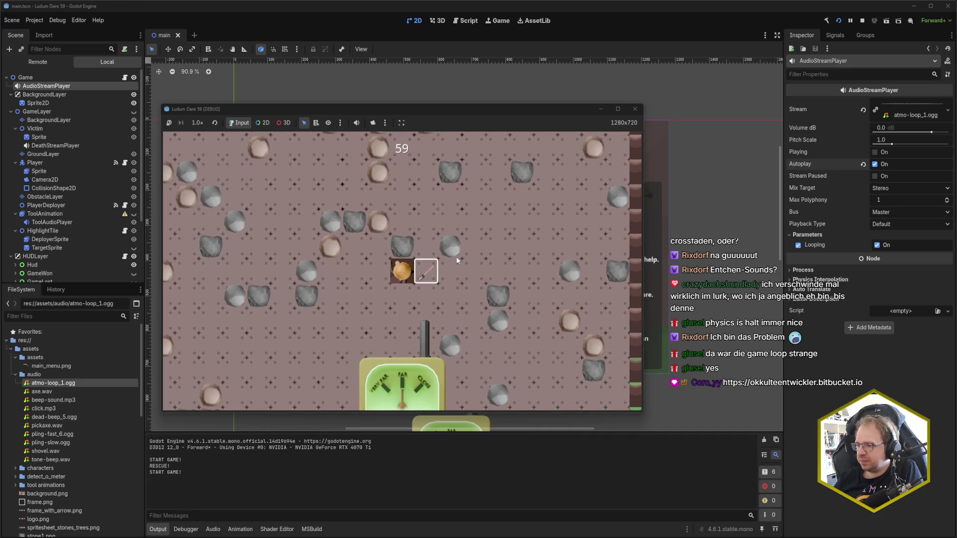
key(Right)
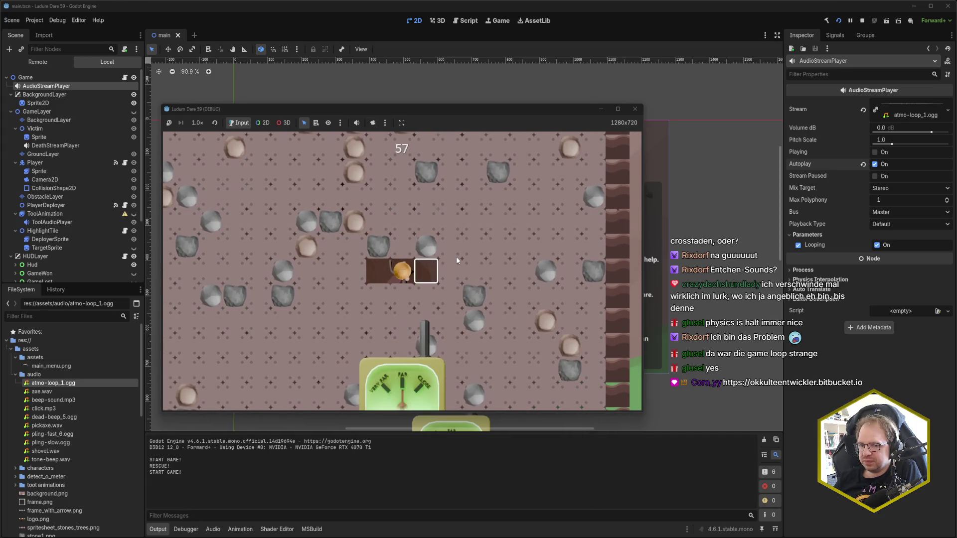
key(Right)
key(Up)
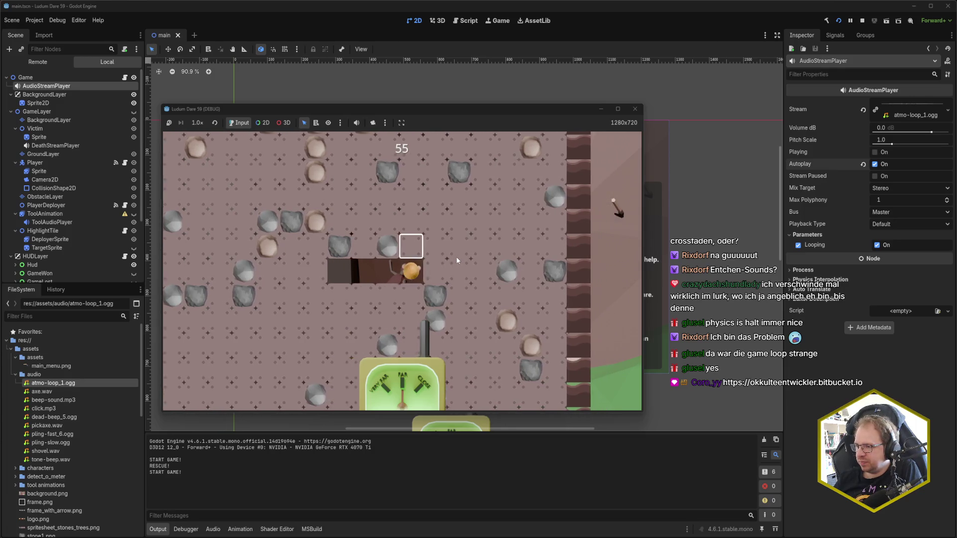
key(Up)
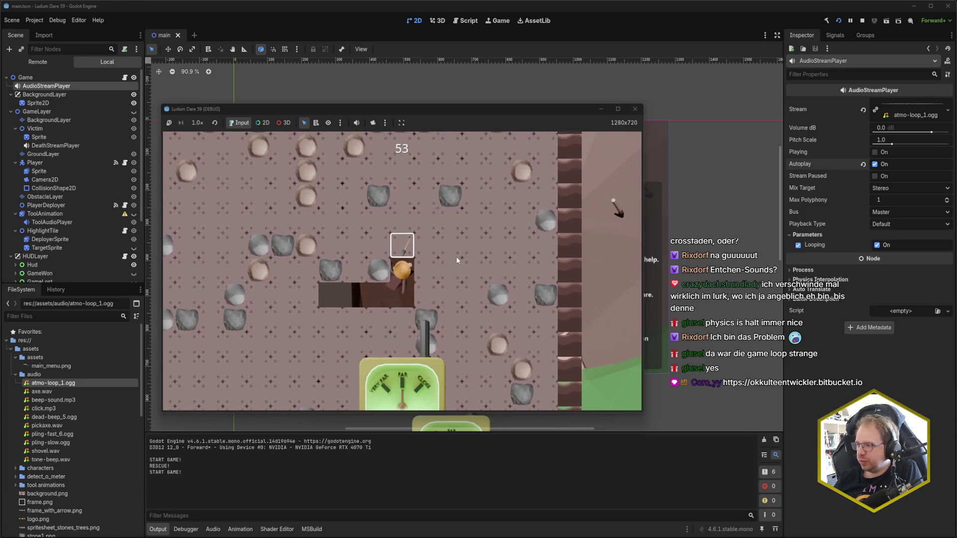
key(Up)
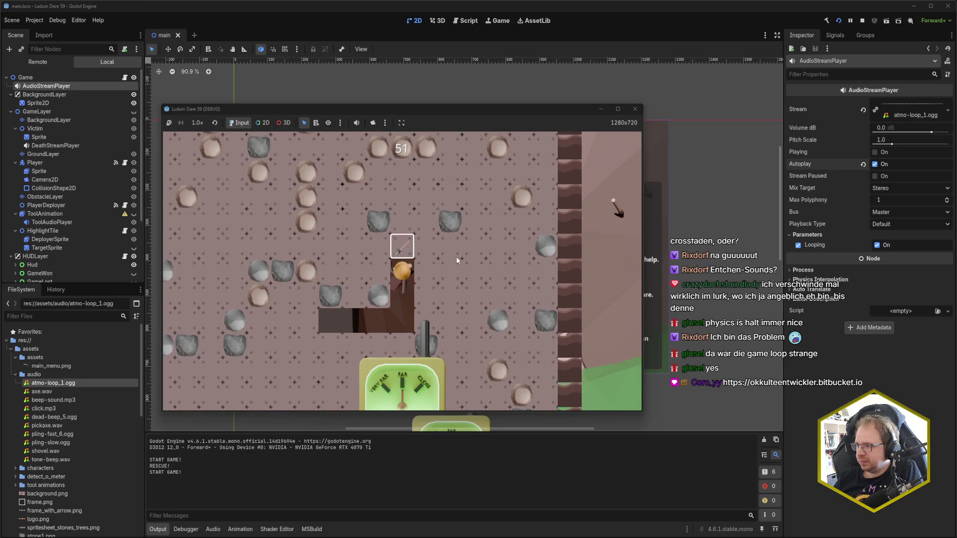
key(Up)
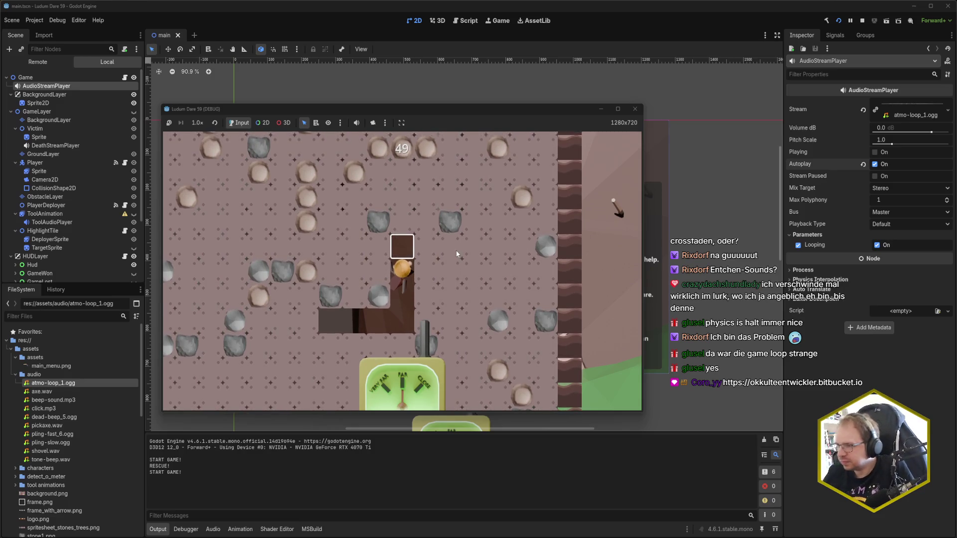
key(Up)
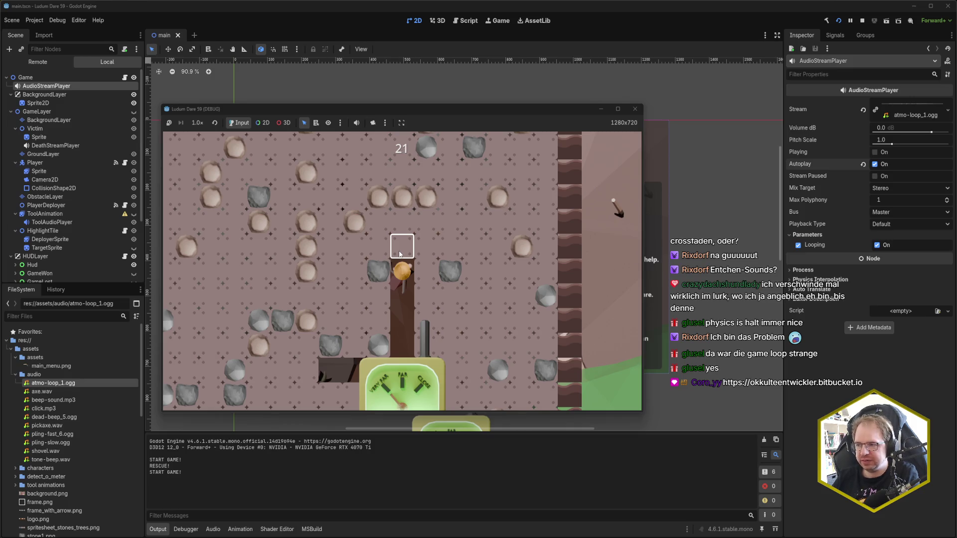
Step: Keep digging up and left until the oxygen timer runs out
click(399, 254)
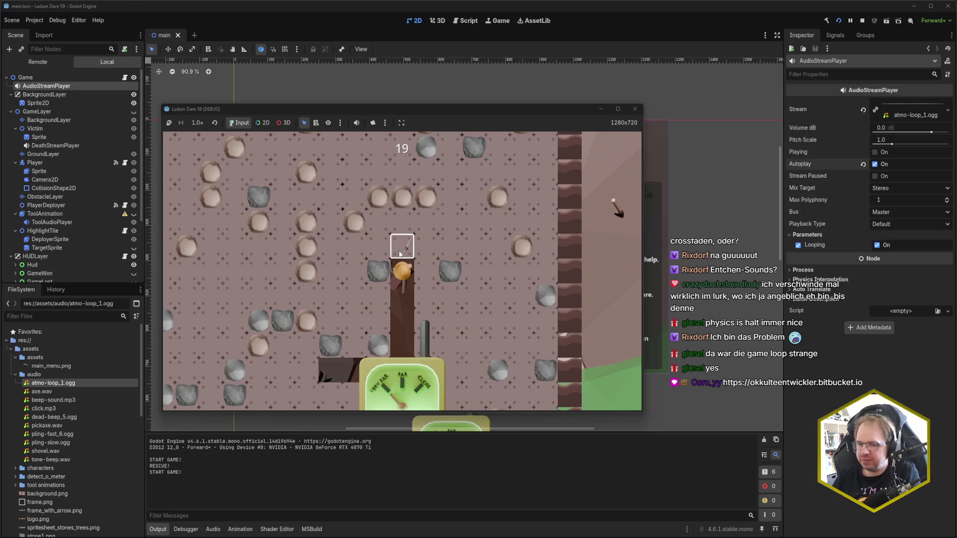
click(404, 257)
click(404, 257)
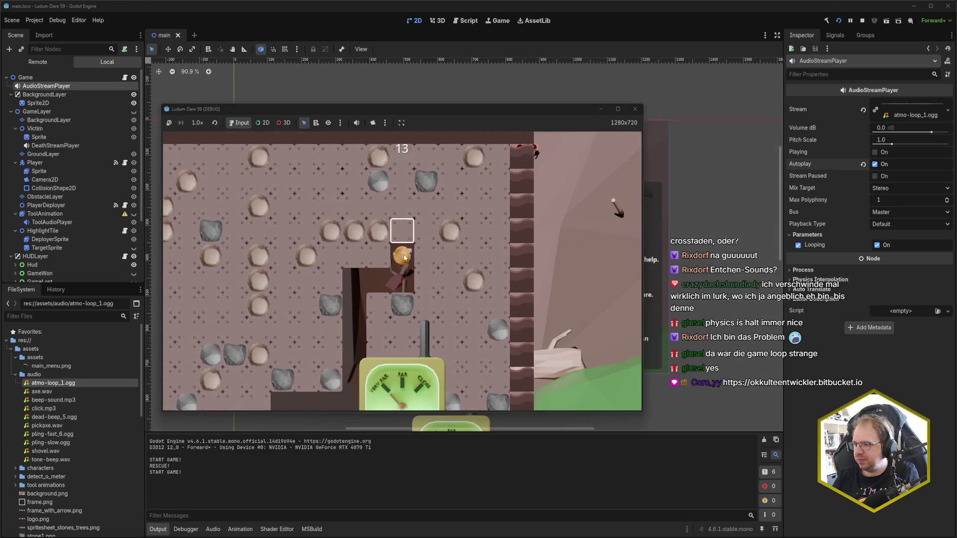
click(404, 257)
click(404, 257)
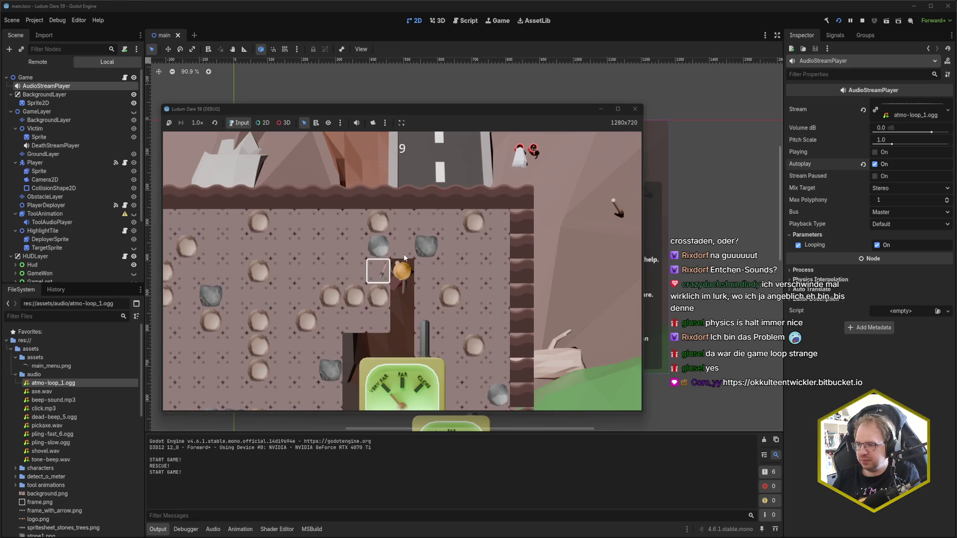
click(404, 257)
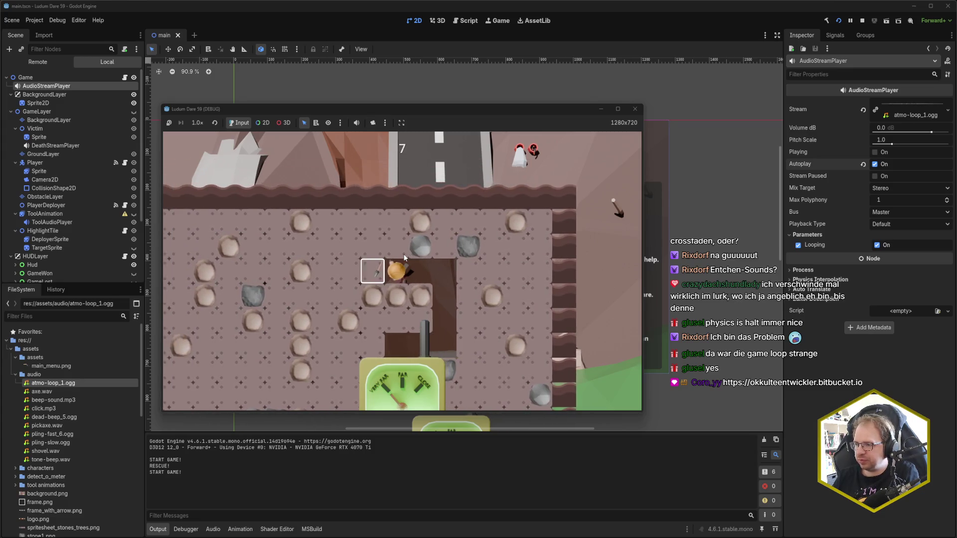
click(404, 257)
click(404, 257)
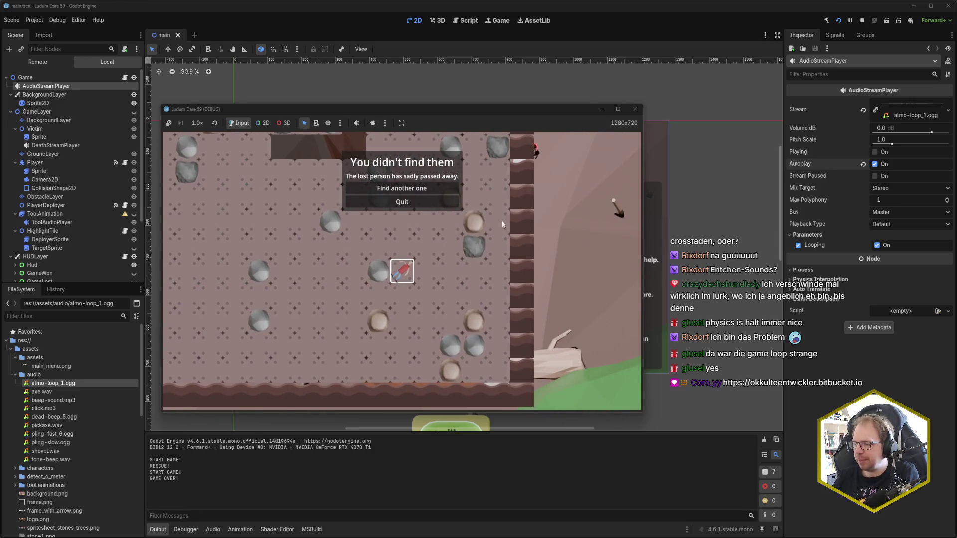
Step: Quit the game from the game-over dialog and refocus the Godot editor window
click(414, 201)
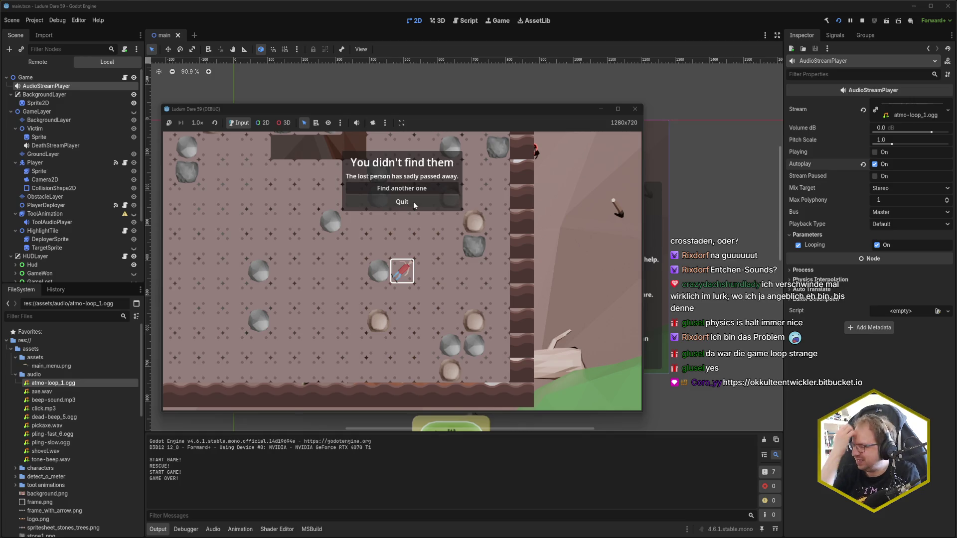
click(413, 202)
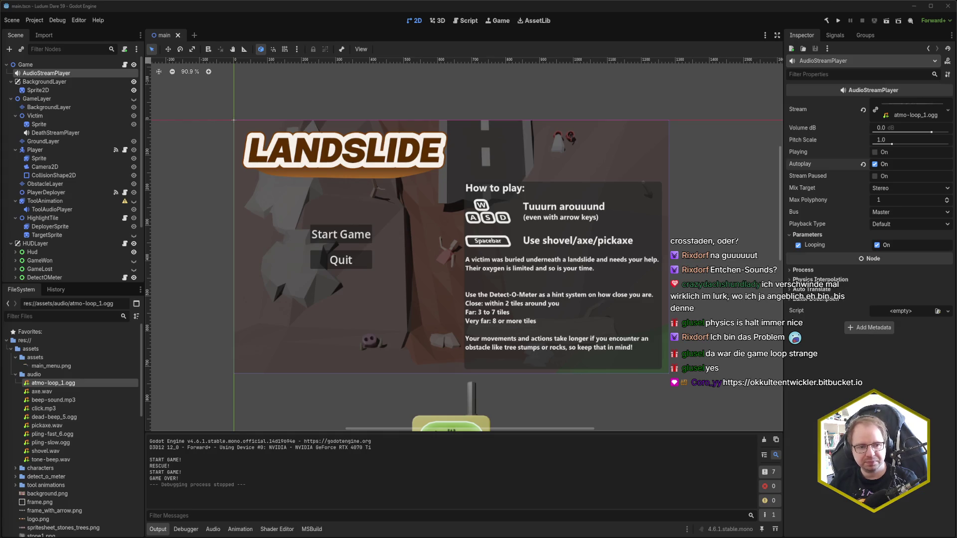
click(180, 9)
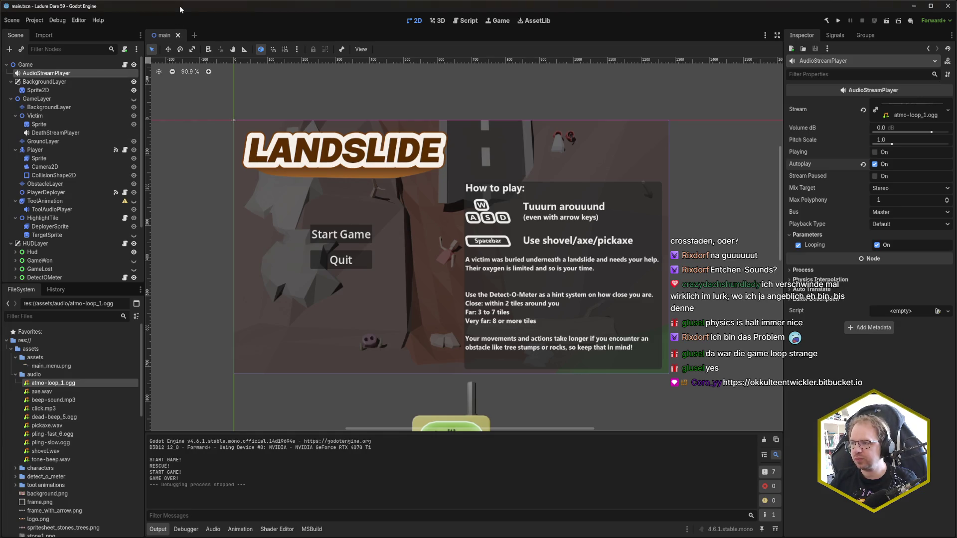